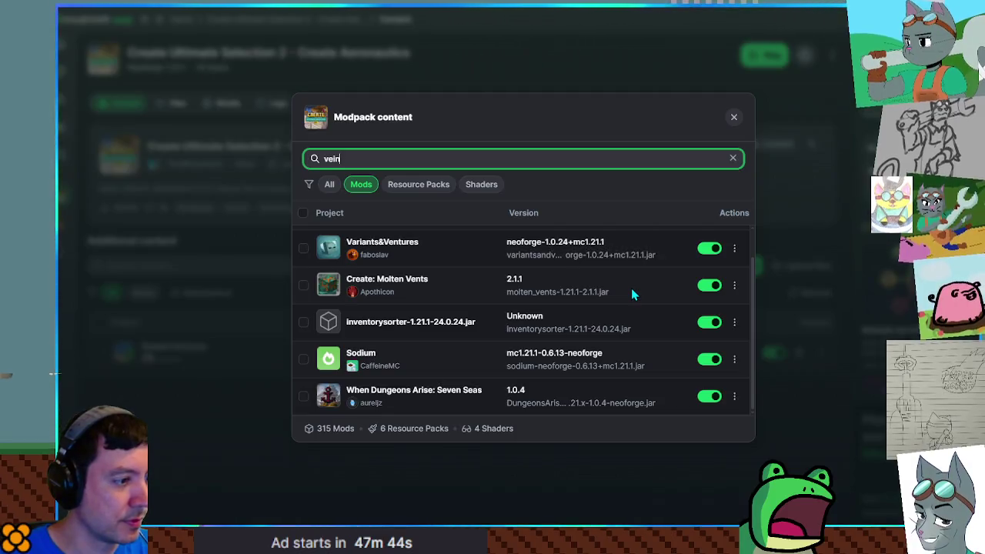
# Step: Change the modpack content search from 'vein' to 'ore', scroll the matches, then close the list
pyautogui.scroll(2, 631, 288)
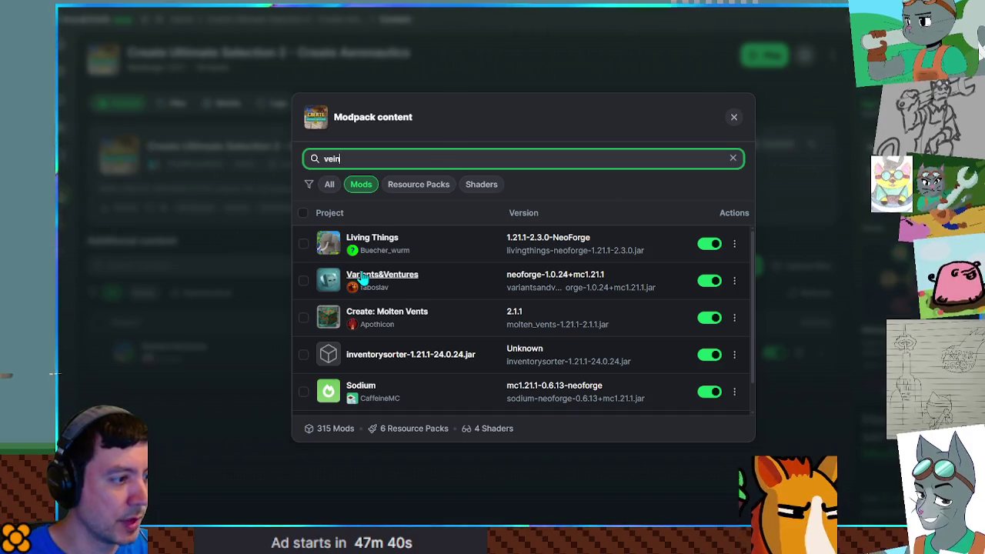
pyautogui.hotkey('ctrl', 'a')
pyautogui.write('ore')
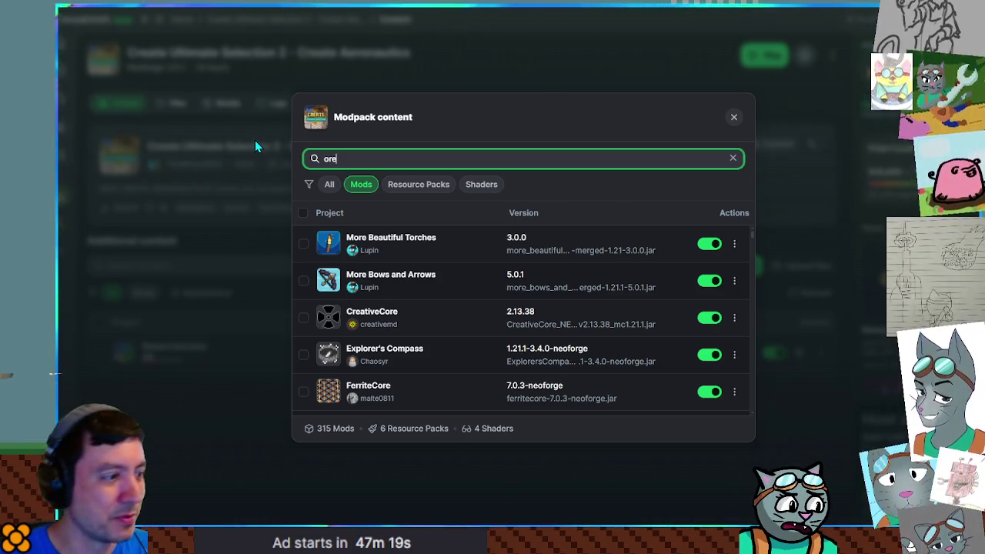
pyautogui.scroll(-3, 557, 253)
pyautogui.scroll(-3, 487, 304)
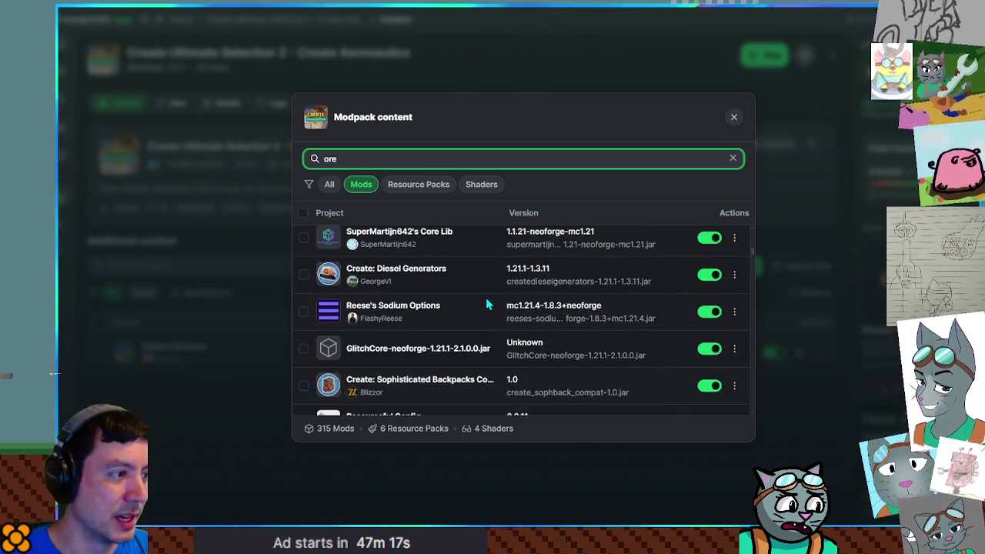
pyautogui.scroll(-3, 486, 304)
pyautogui.click(734, 116)
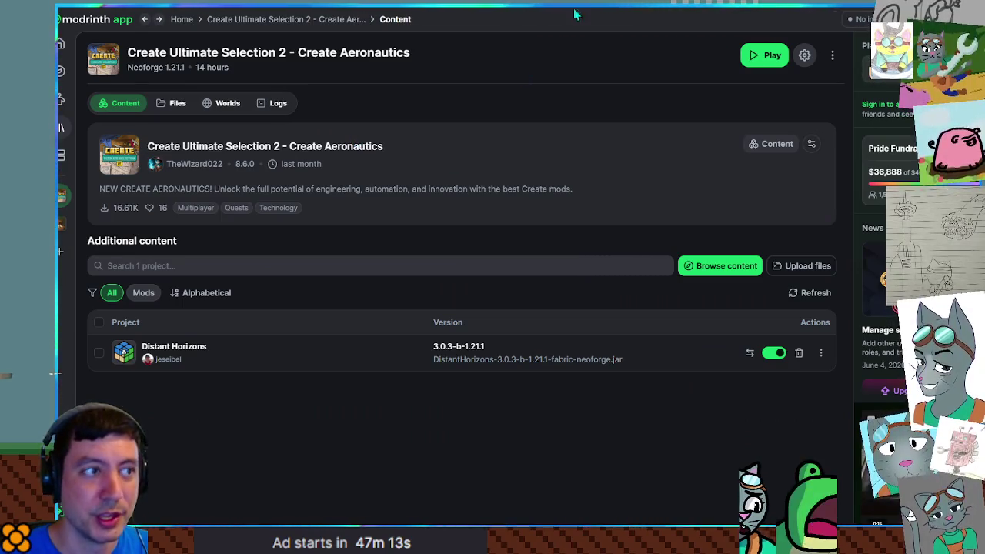
# Step: Switch from Modrinth App to the running Paper Robot game's Databank tab
pyautogui.hotkey('alt', 'Tab')
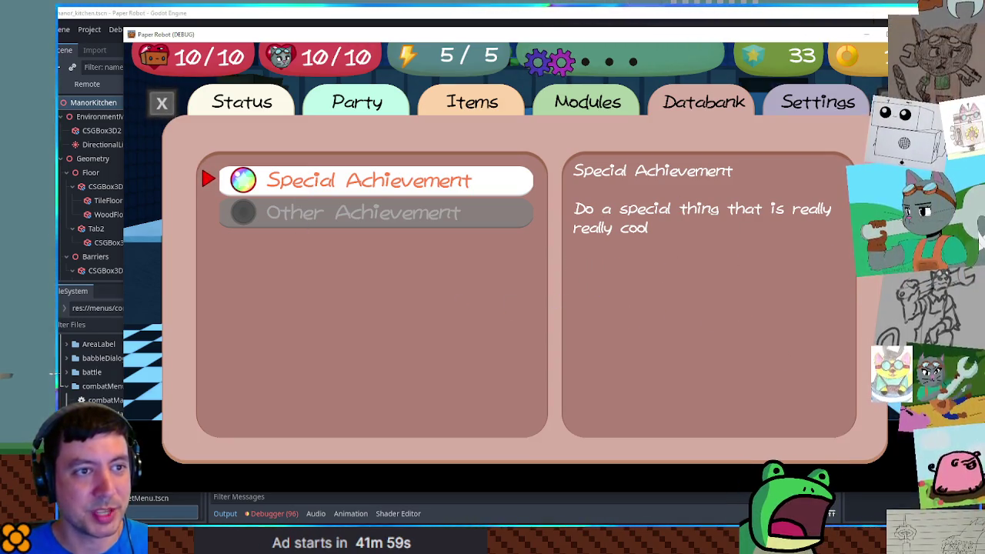
# Step: Exit the Databank menu and walk the cat around the kitchen, behind the counter and past the robot
pyautogui.press('Escape')
pyautogui.press('Right')
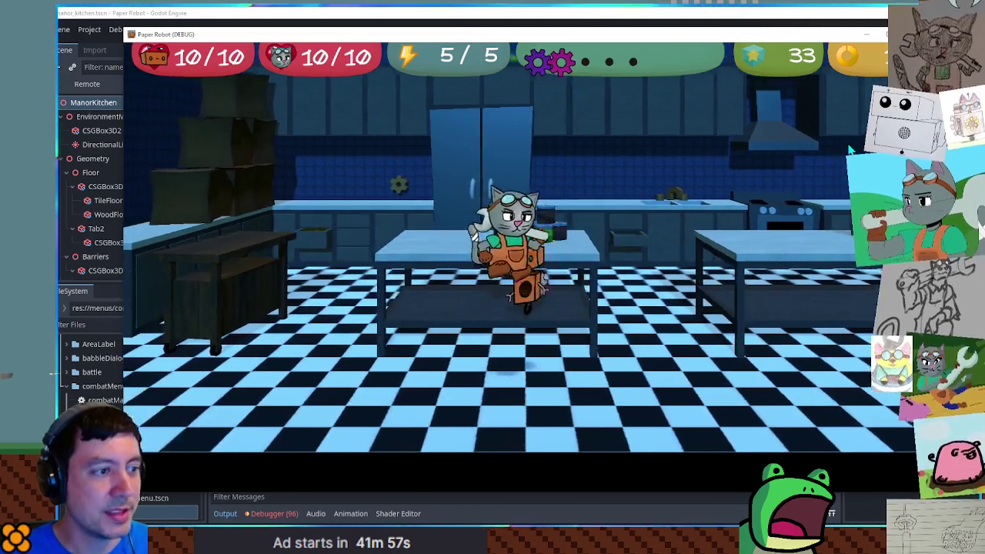
pyautogui.press('Left')
pyautogui.press('Up')
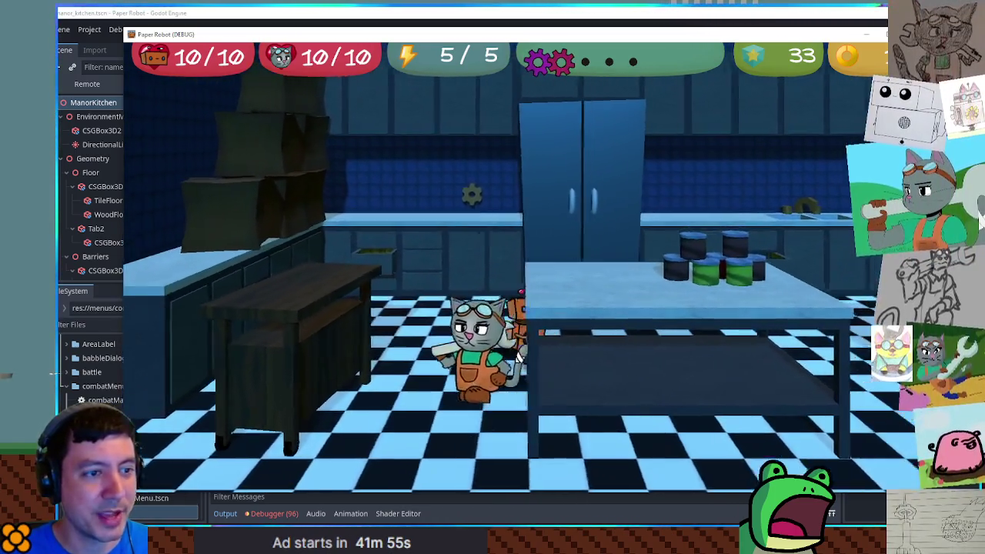
pyautogui.press('Down')
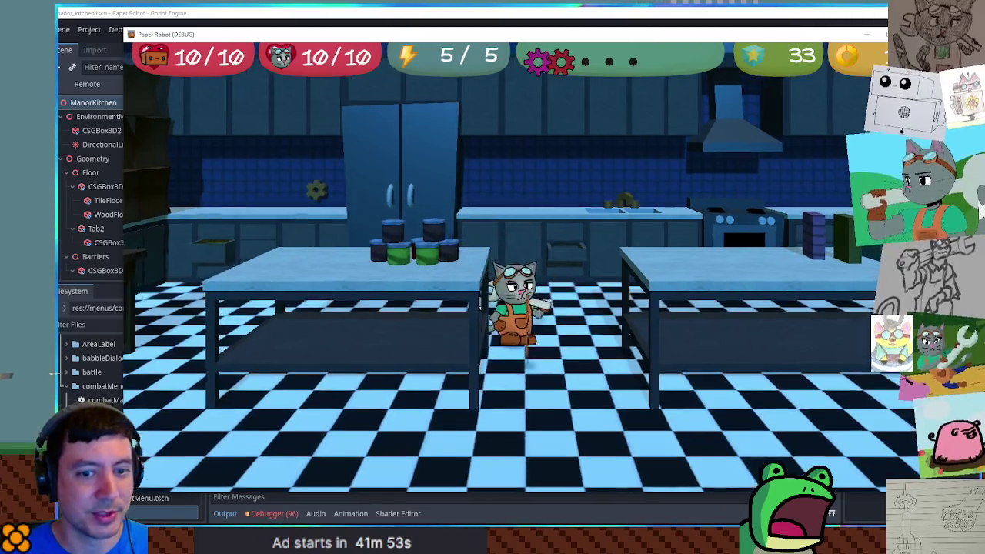
pyautogui.press('Left')
pyautogui.press('Down')
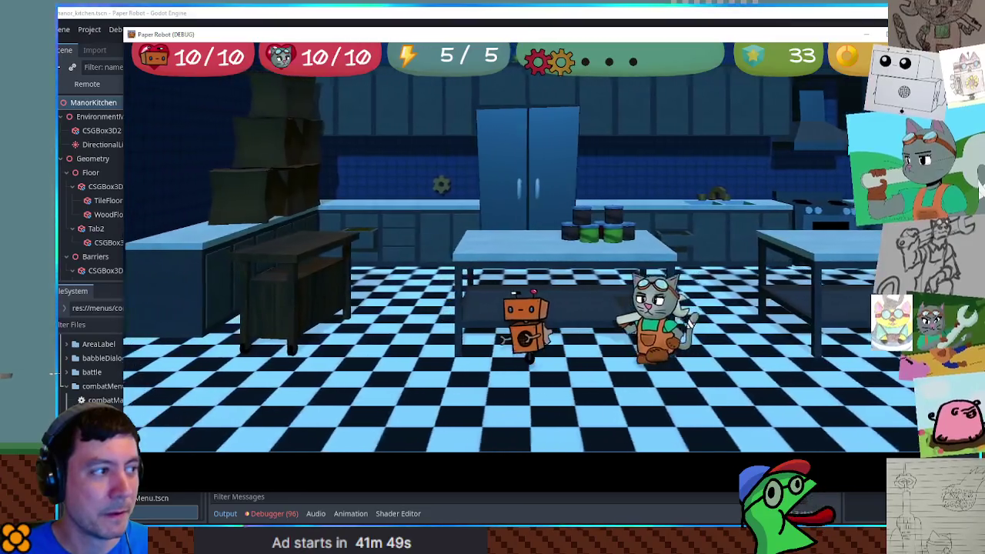
pyautogui.press('Left')
pyautogui.press('Up')
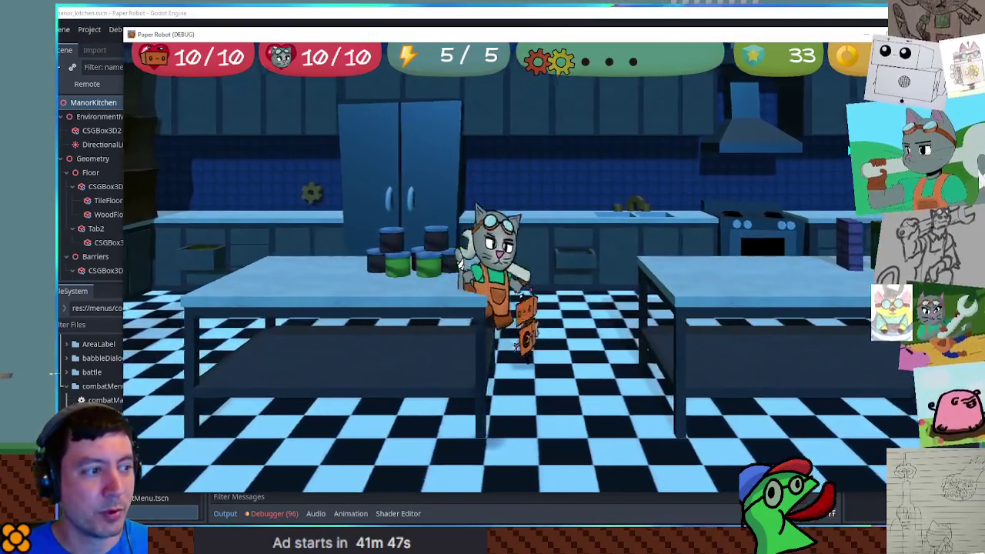
pyautogui.press('Down')
pyautogui.press('Left')
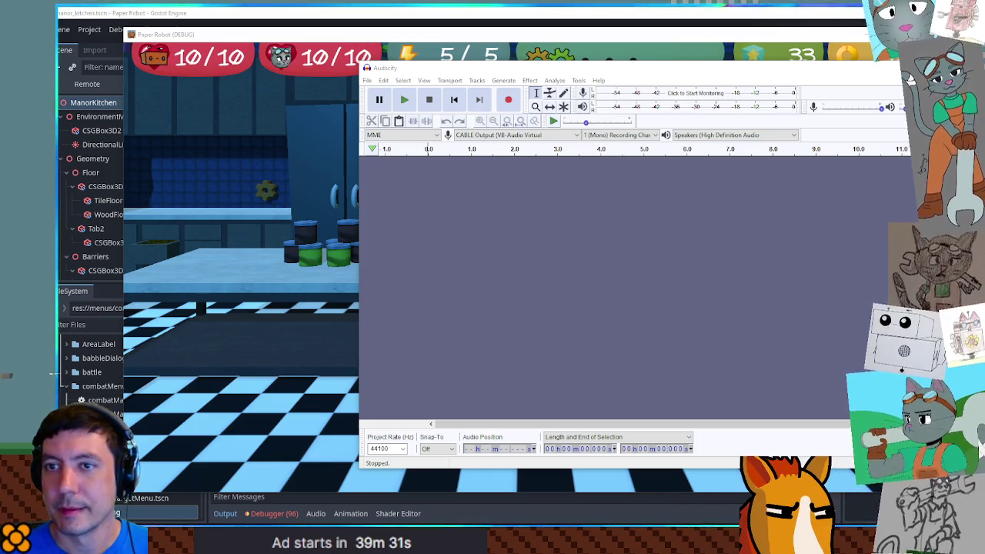
# Step: Load the tin-can pick-up sound effect into Audacity as a stereo track and play it once
pyautogui.moveTo(3, 375)
pyautogui.mouseDown()
pyautogui.moveTo(631, 257)
pyautogui.moveTo(618, 246)
pyautogui.mouseUp()
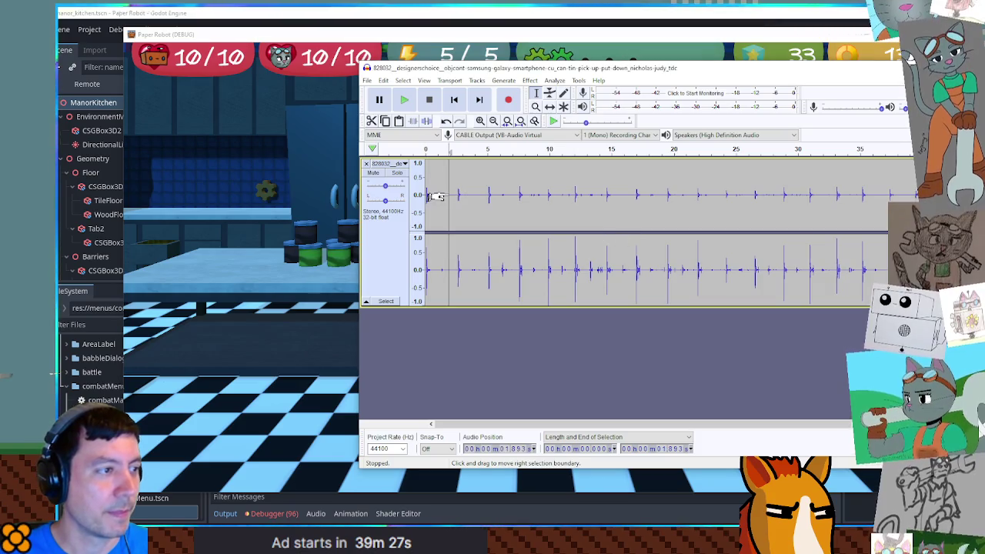
pyautogui.press('space')
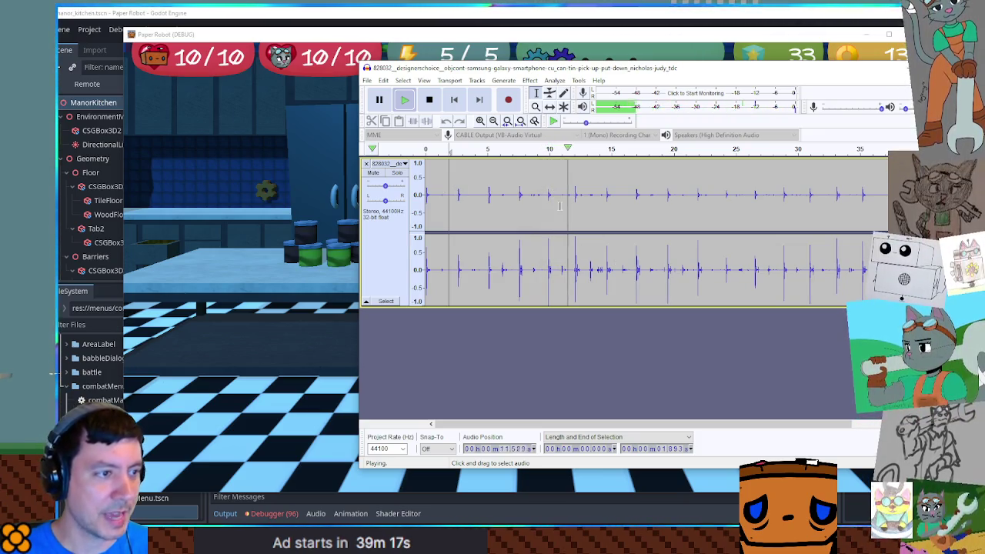
pyautogui.press('space')
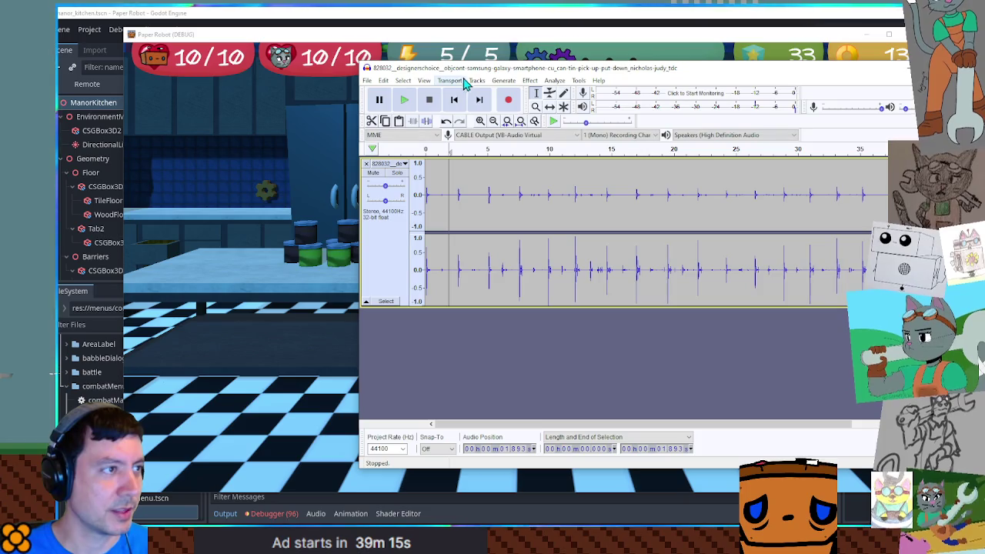
pyautogui.click(424, 81)
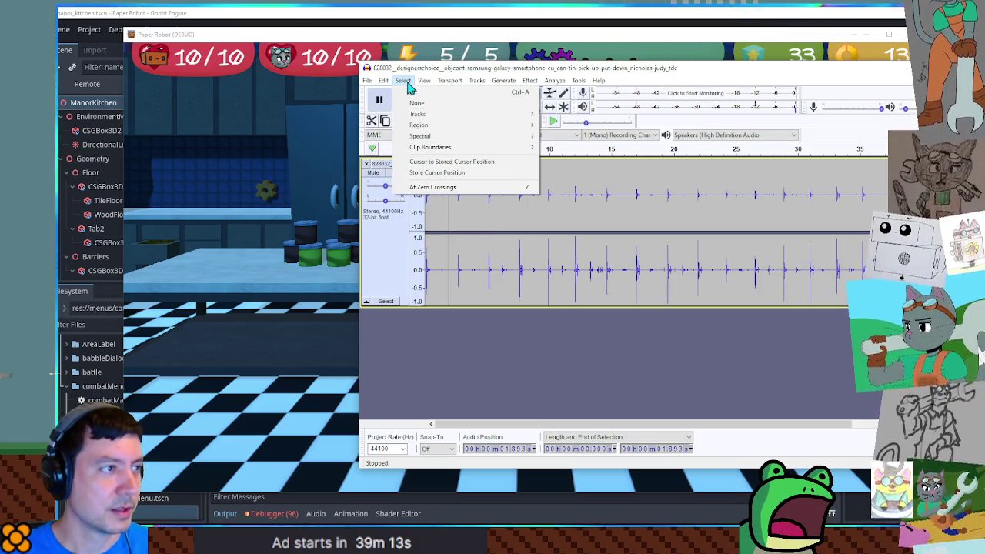
pyautogui.moveTo(476, 85)
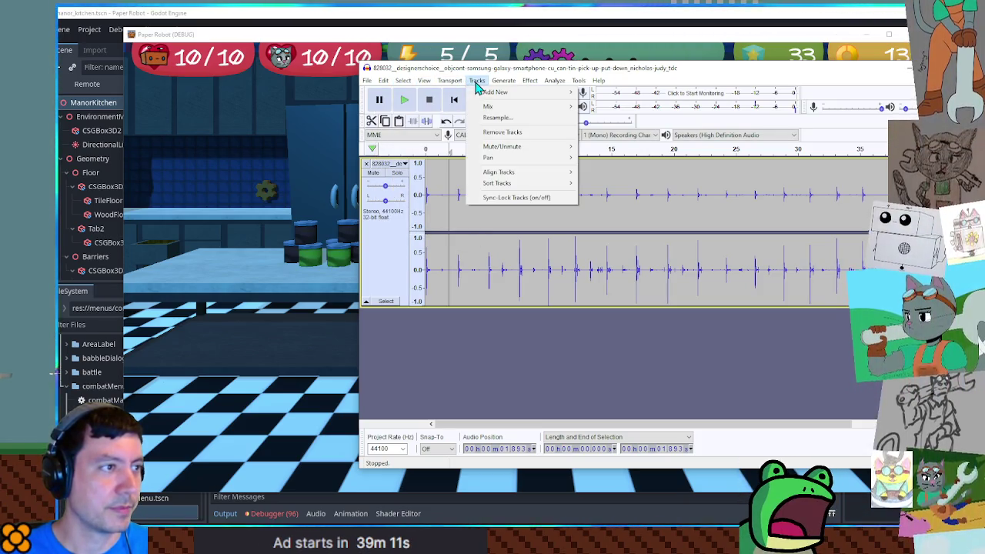
# Step: Mix the stereo track down to mono and audition it from around 9.7 seconds
pyautogui.moveTo(498, 109)
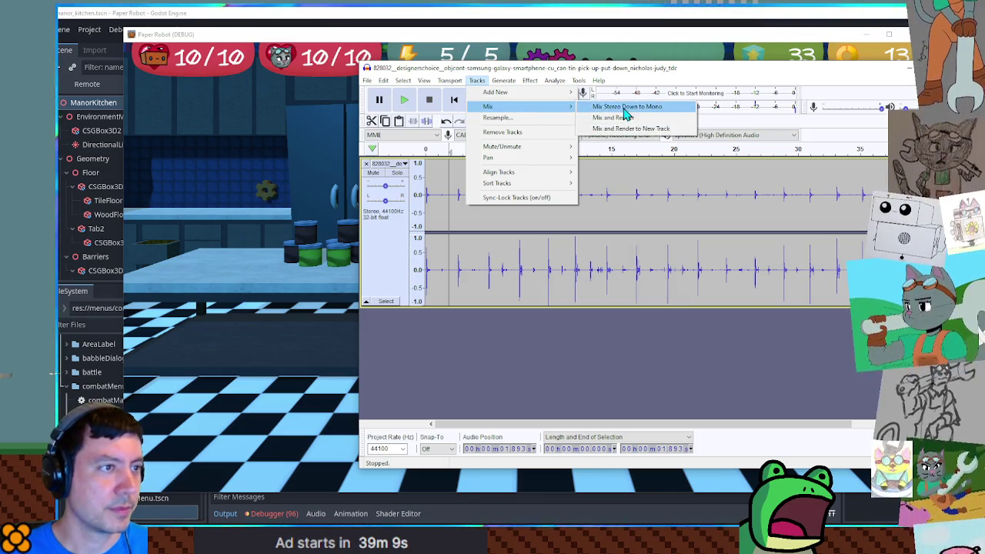
pyautogui.click(627, 106)
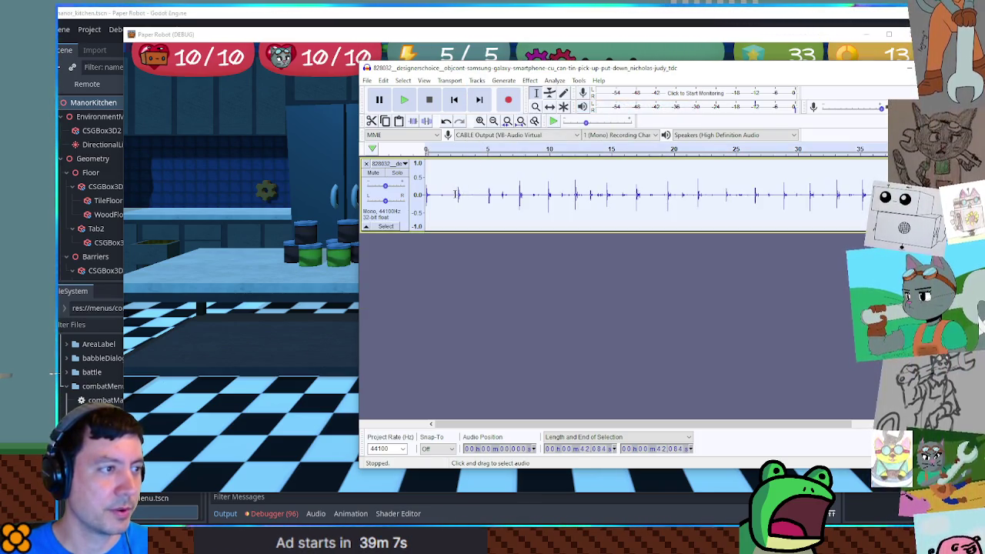
pyautogui.click(456, 194)
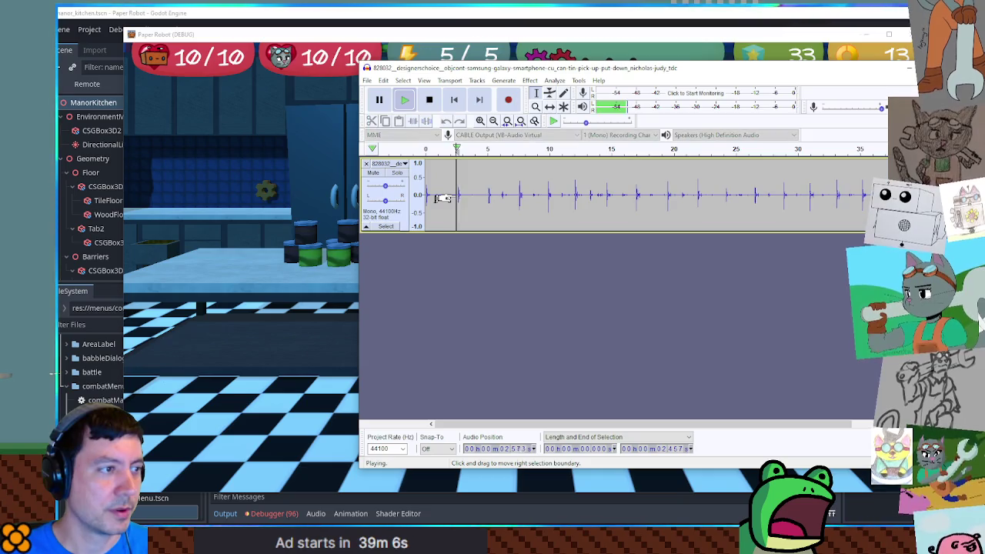
pyautogui.click(545, 194)
pyautogui.press('space')
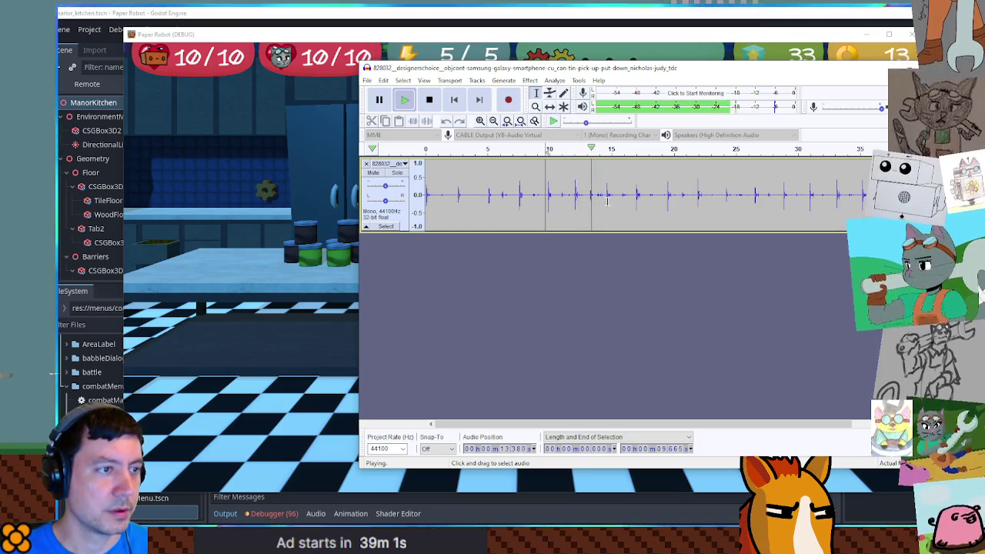
pyautogui.press('space')
# Step: Delete all audio before 35.1 seconds, leaving a clip of roughly half a second
pyautogui.click(695, 194)
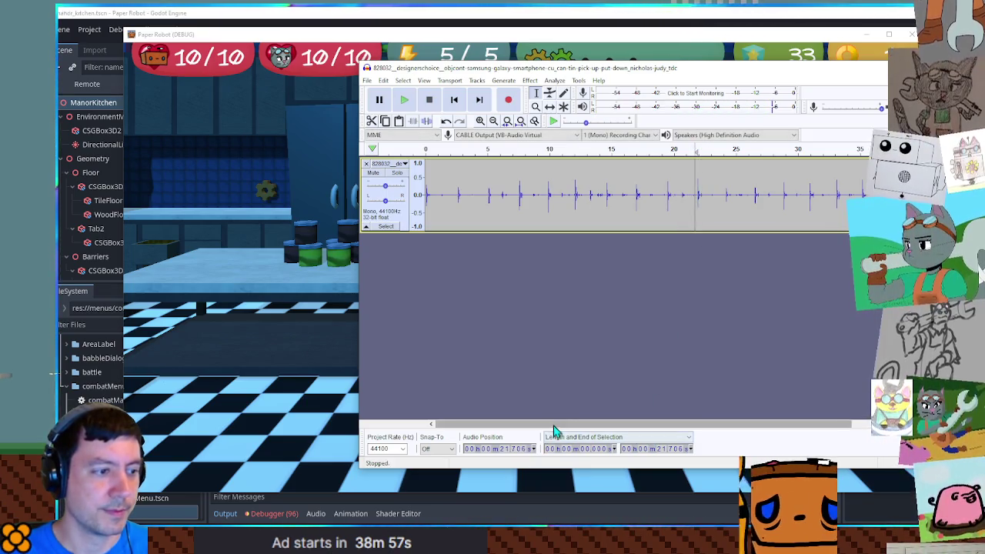
pyautogui.moveTo(554, 428); pyautogui.dragTo(682, 429)
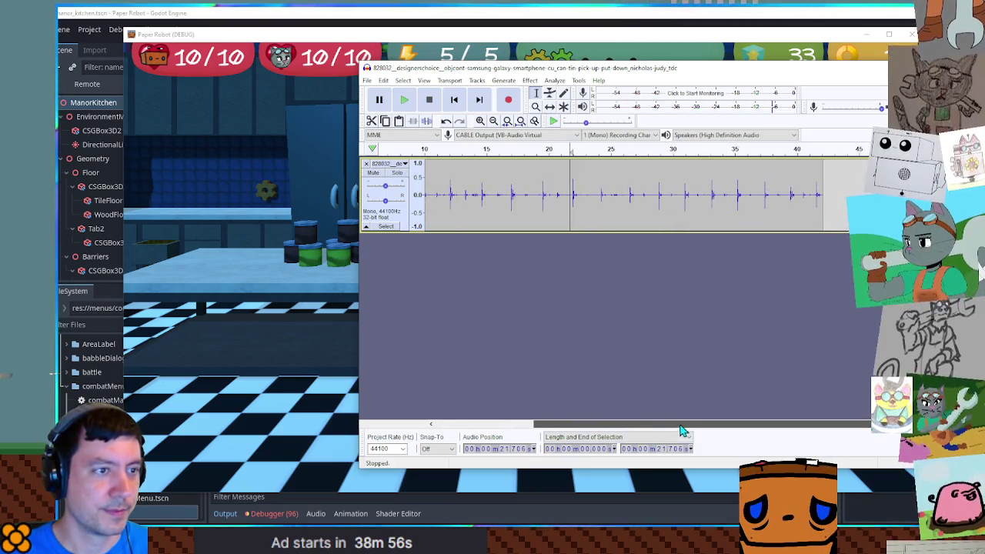
pyautogui.click(737, 194)
pyautogui.press('space')
pyautogui.press('space')
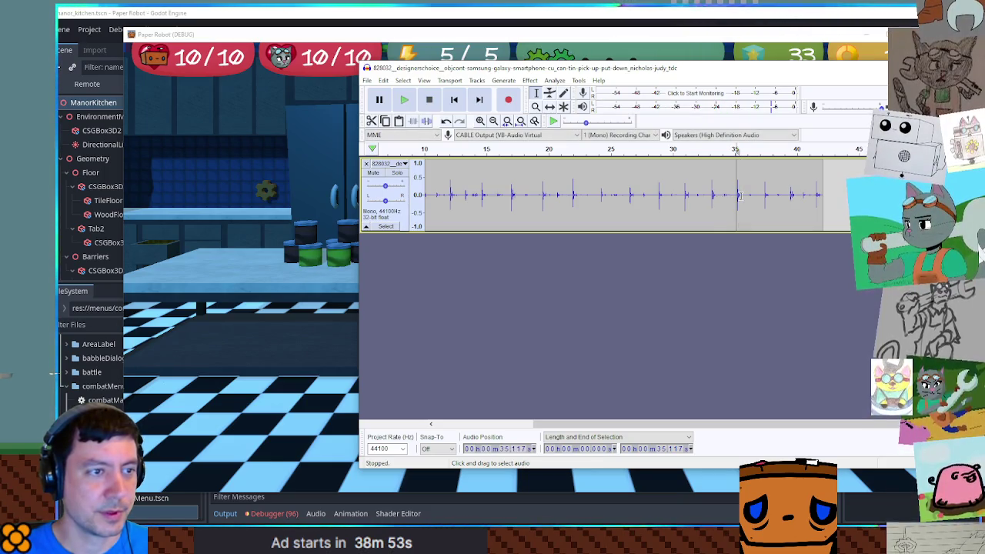
pyautogui.hotkey('shift', 'Home')
pyautogui.press('Delete')
pyautogui.press('space')
pyautogui.press('space')
# Step: Cut the audio after 0.5 seconds, zoom to fit, and remove the clip's lead-in
pyautogui.keyDown('shift'); pyautogui.click(537, 196); pyautogui.keyUp('shift')
pyautogui.press('Delete')
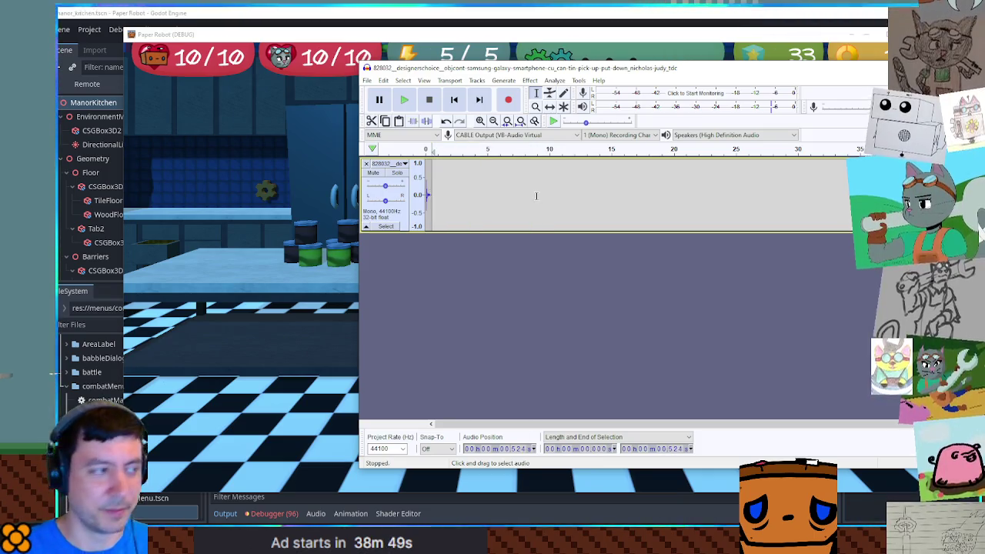
pyautogui.hotkey('ctrl', 'f')
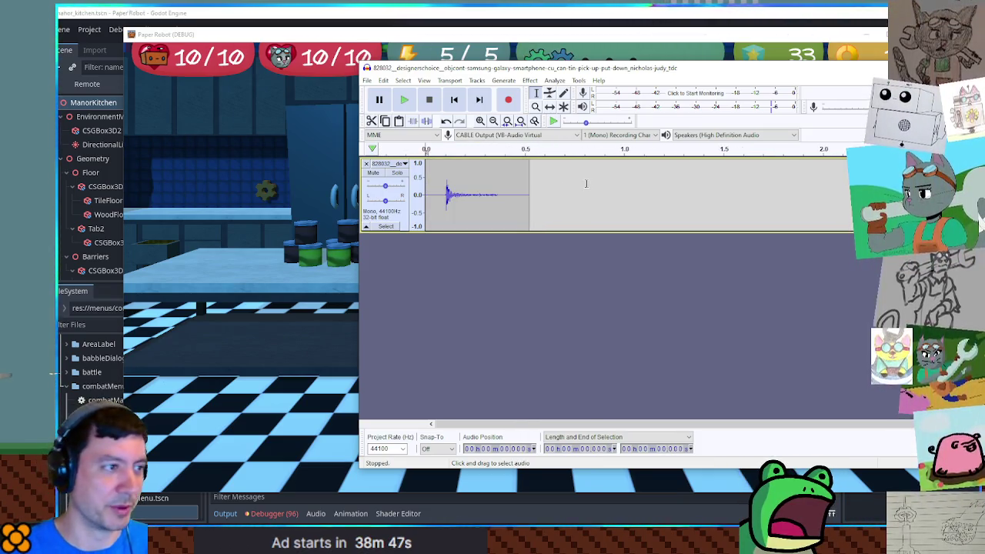
pyautogui.moveTo(444, 196); pyautogui.dragTo(425, 197)
pyautogui.press('Delete')
pyautogui.hotkey('ctrl', 'a')
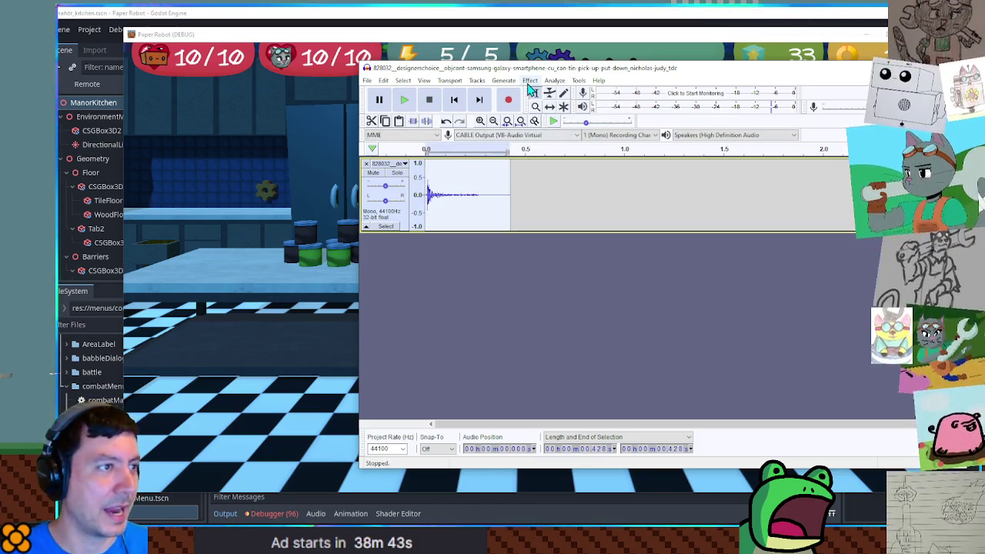
# Step: Apply Change Pitch to raise the clip's pitch by about 20 percent
pyautogui.click(530, 82)
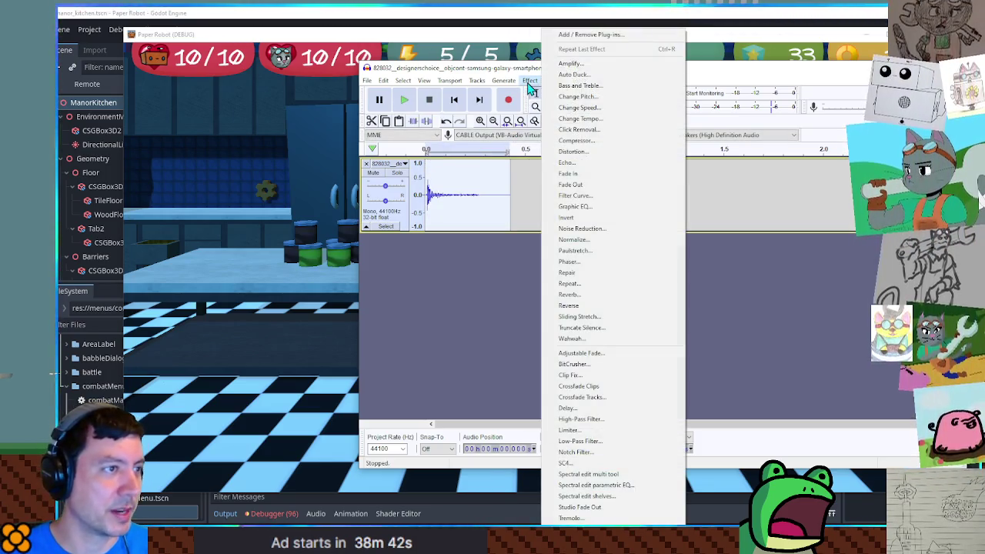
pyautogui.click(578, 98)
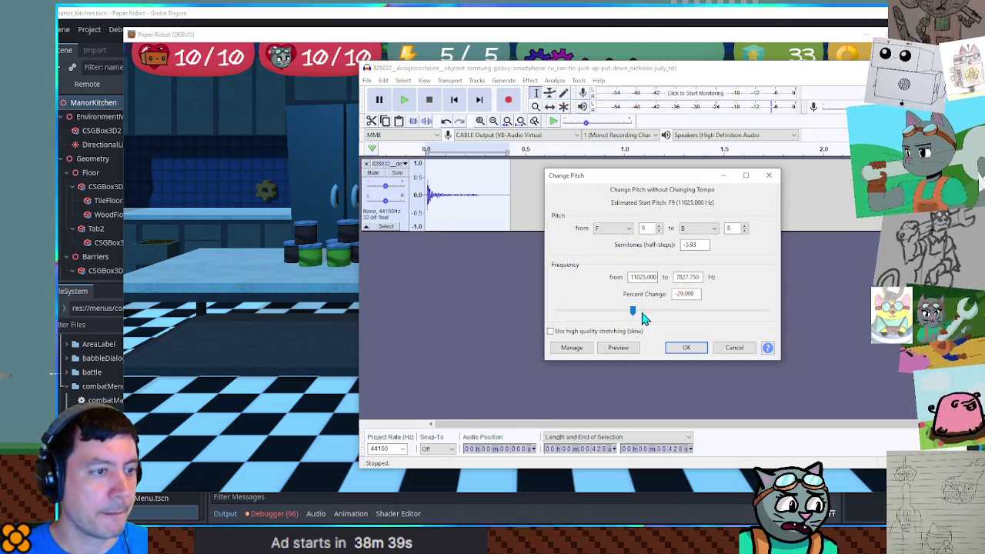
pyautogui.moveTo(636, 314); pyautogui.dragTo(674, 313)
pyautogui.click(680, 352)
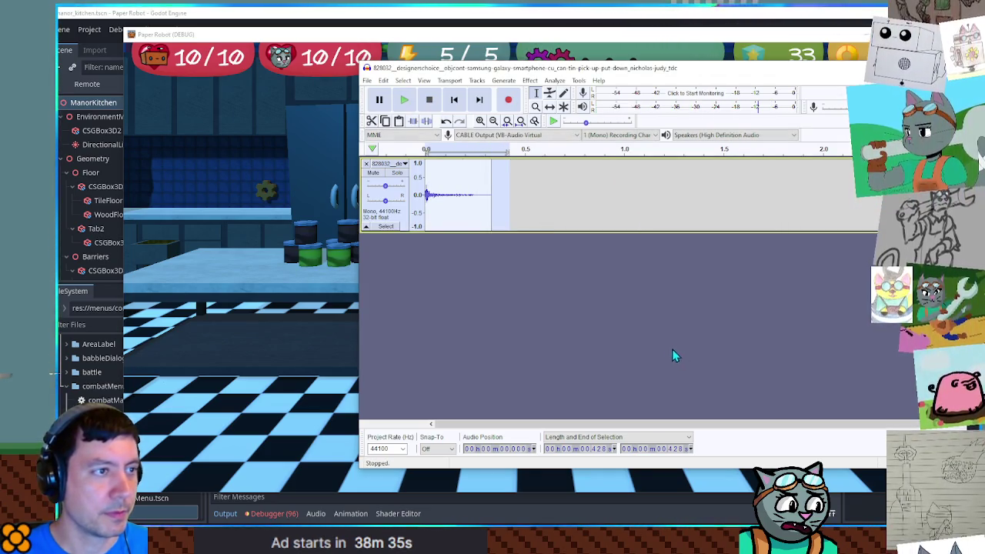
# Step: Amplify the clip and play it back
pyautogui.click(529, 80)
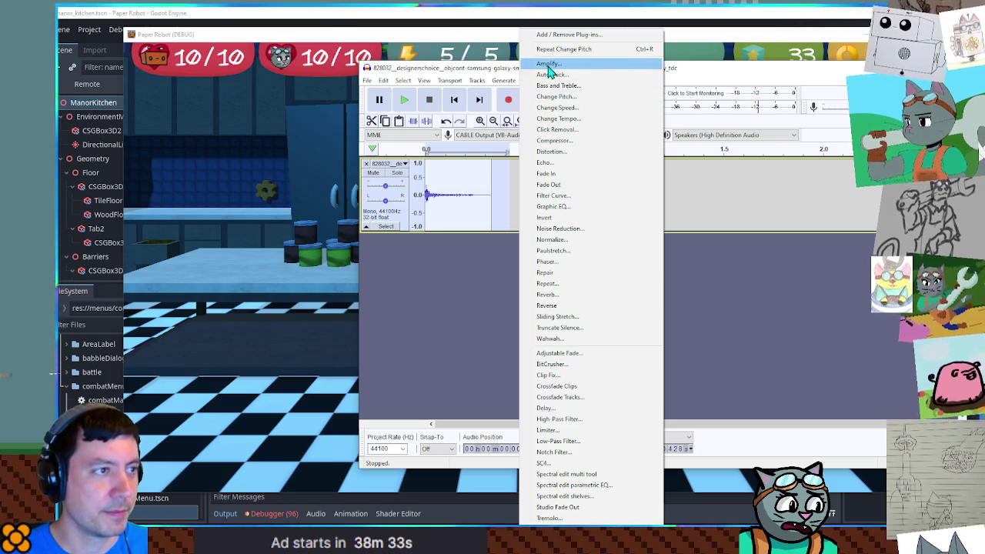
pyautogui.click(546, 73)
pyautogui.press('Return')
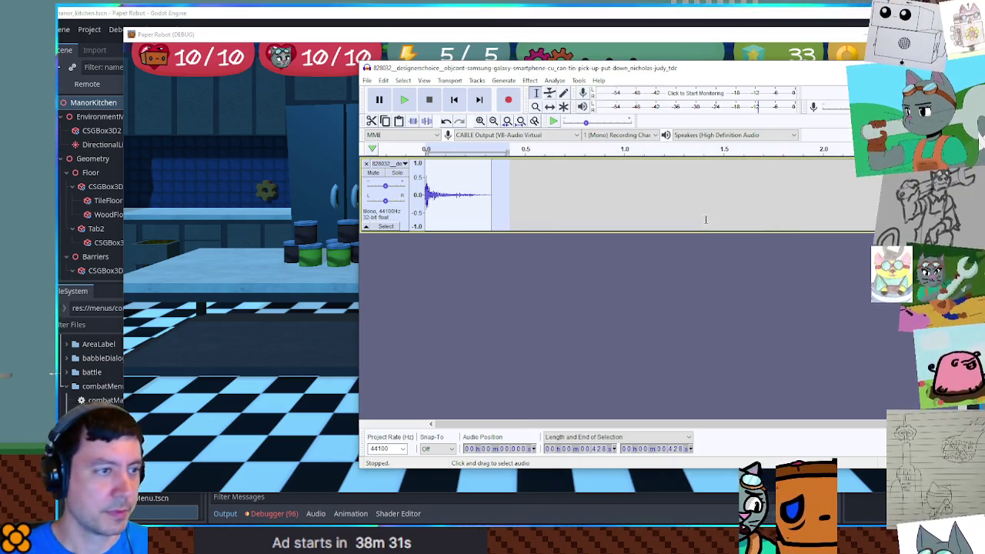
pyautogui.press('space')
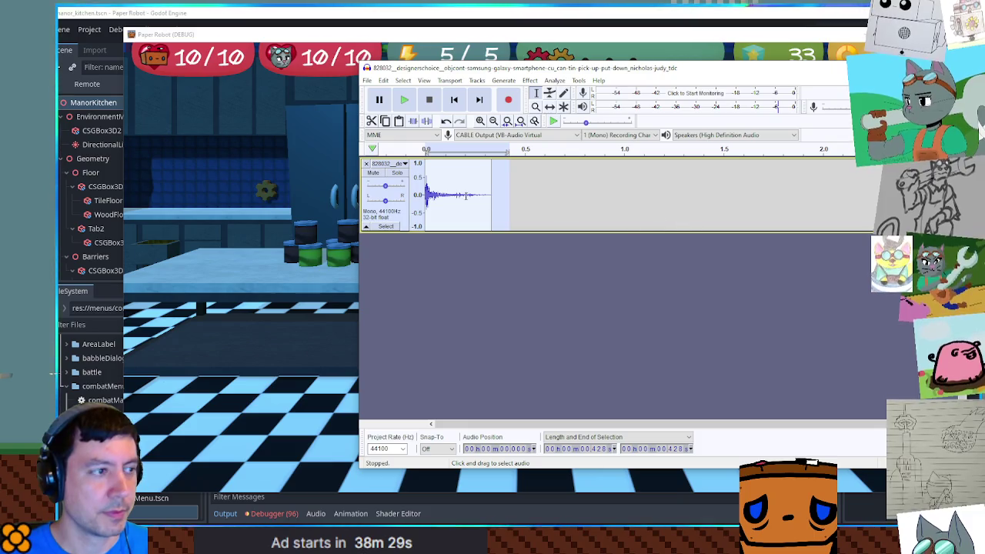
# Step: Fade out the clip's tail from 0.189 to 0.333 seconds and replay it from the start
pyautogui.moveTo(491, 192); pyautogui.dragTo(463, 192)
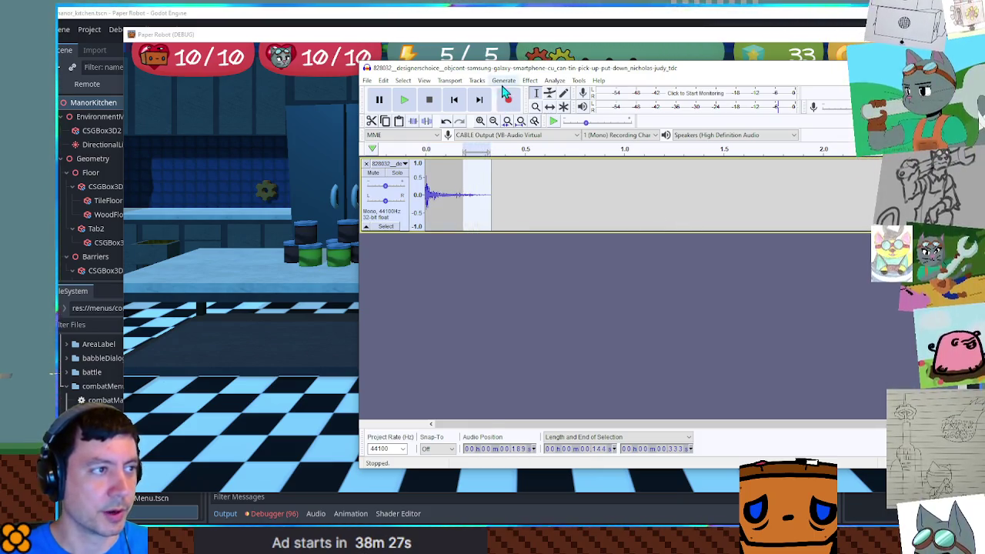
pyautogui.click(529, 80)
pyautogui.click(605, 196)
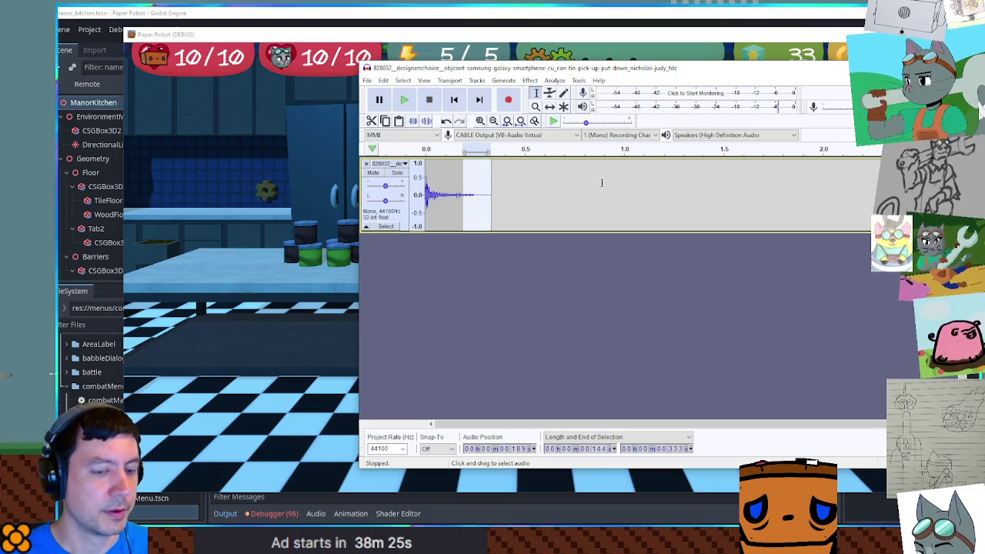
pyautogui.press('Home')
pyautogui.press('space')
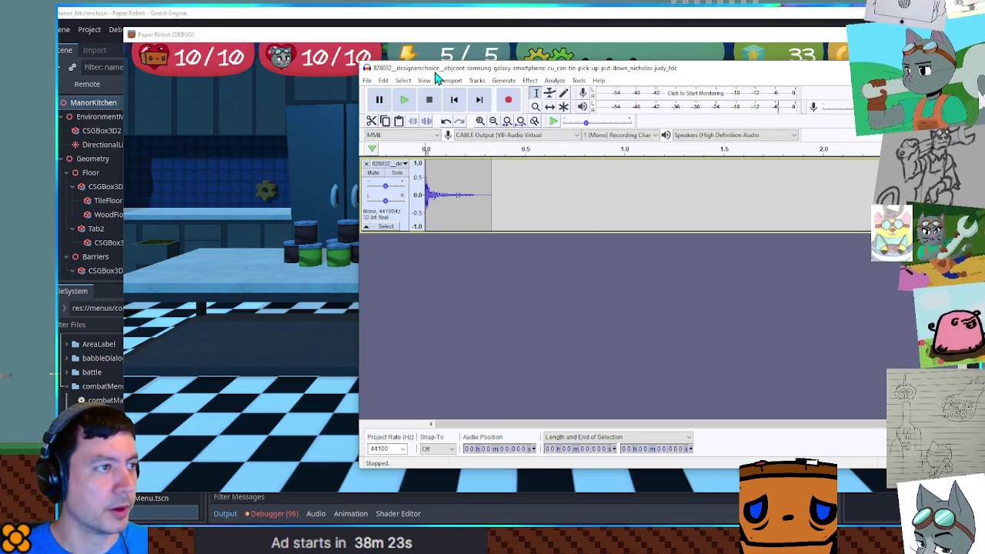
# Step: Return to the running kitchen game, then close it with F8
pyautogui.hotkey('alt', 'Tab')
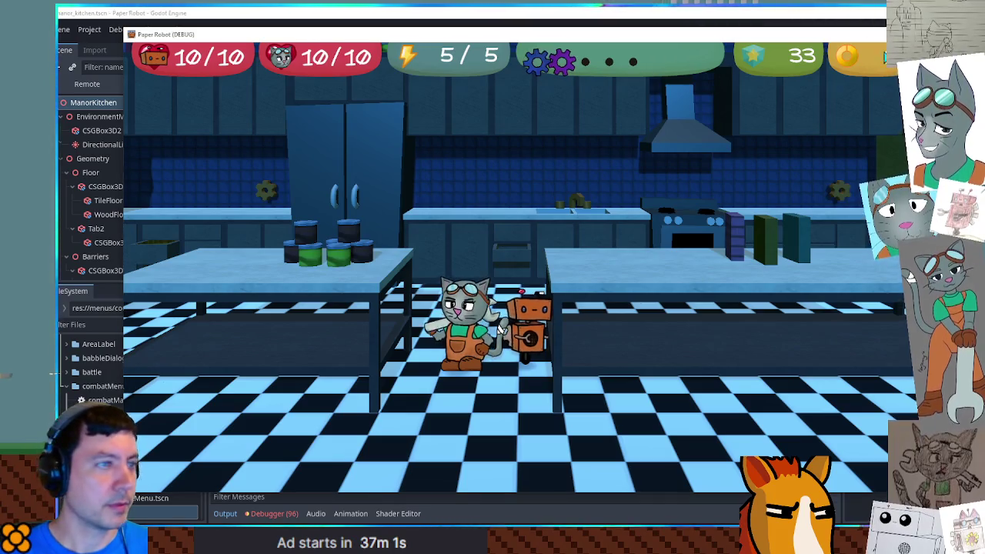
pyautogui.press('F8')
pyautogui.click(116, 324)
# Step: Filter FileSystem by 'sfx', select boxShake.mp3 in res://audio/sfx, and switch to the baseKickable scene
pyautogui.write('sfx')
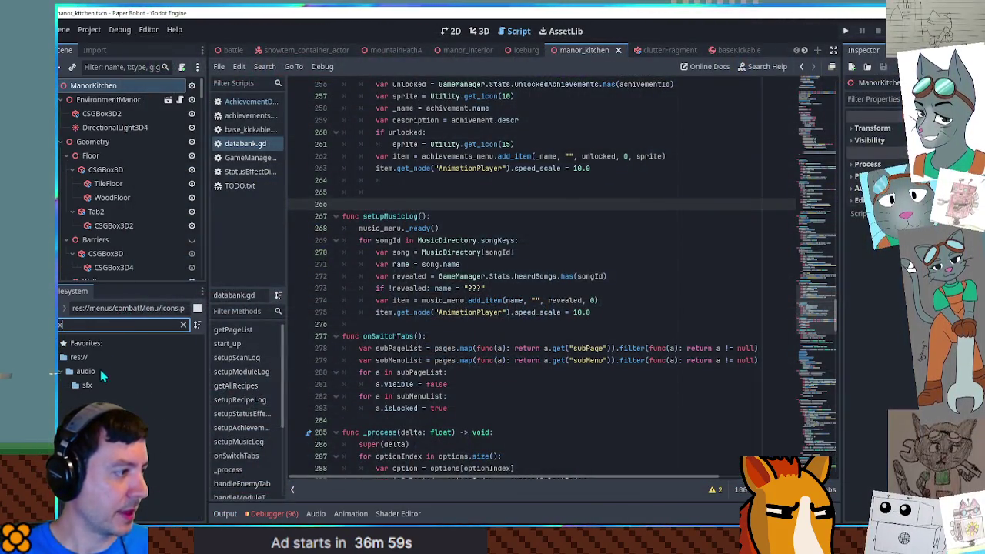
pyautogui.click(88, 384)
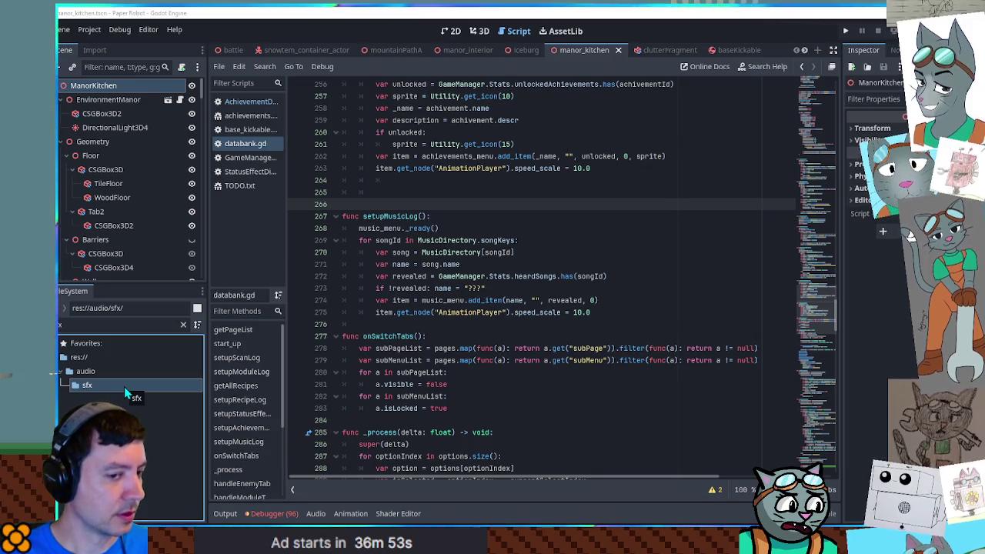
pyautogui.click(183, 325)
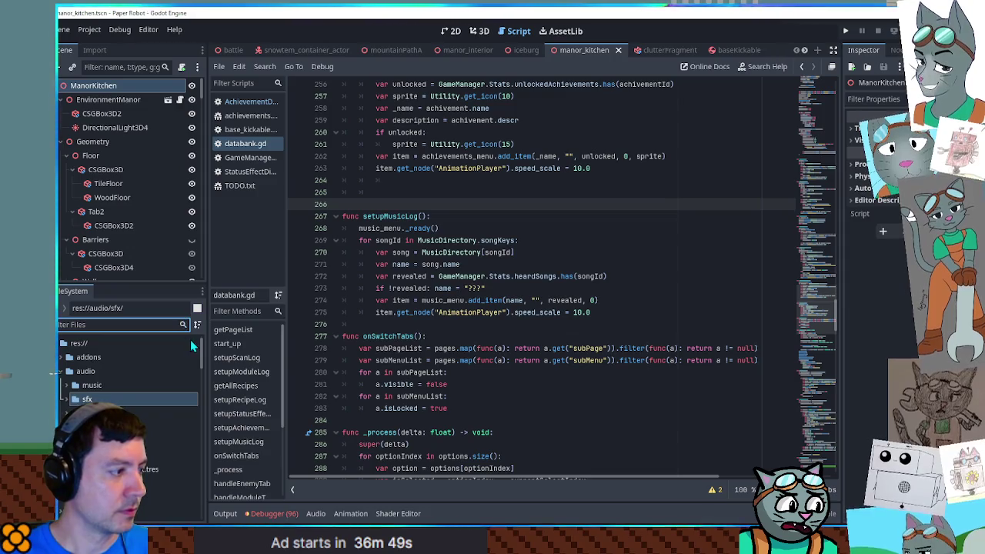
pyautogui.click(65, 398)
pyautogui.scroll(-2, 123, 384)
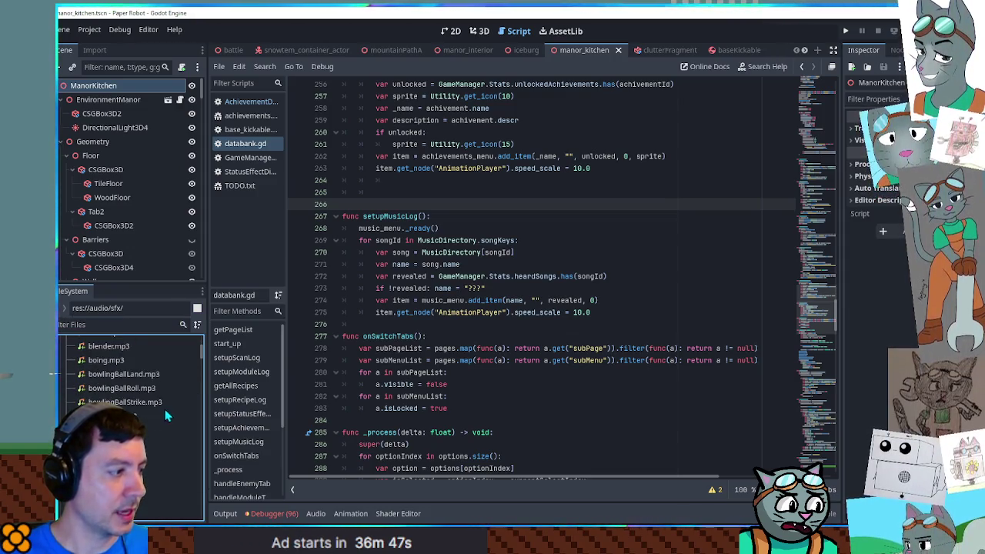
pyautogui.click(123, 416)
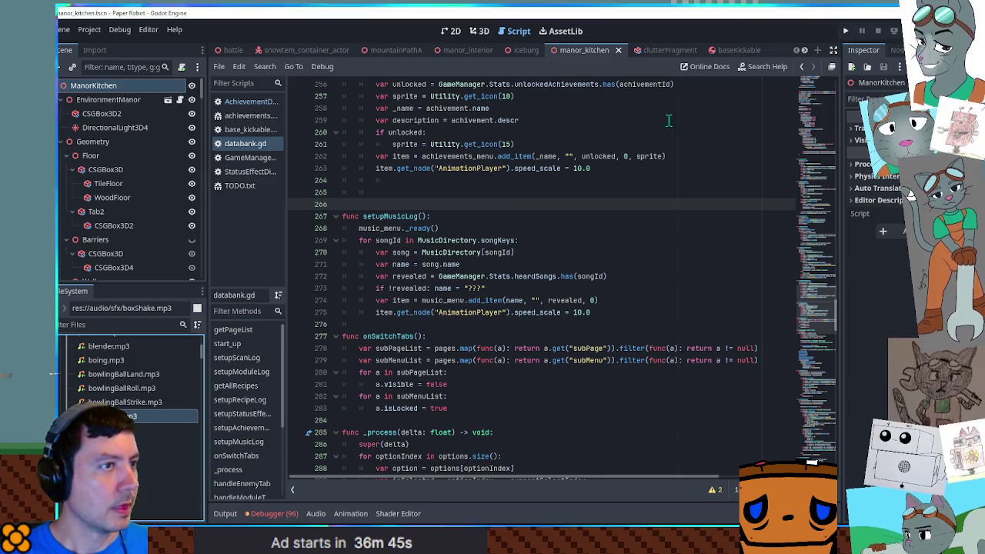
pyautogui.click(734, 50)
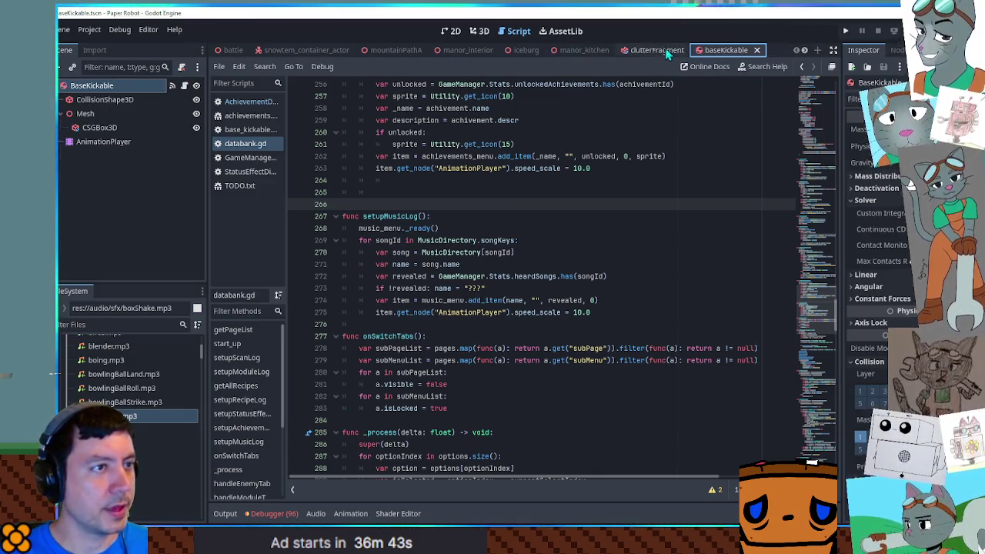
pyautogui.click(184, 86)
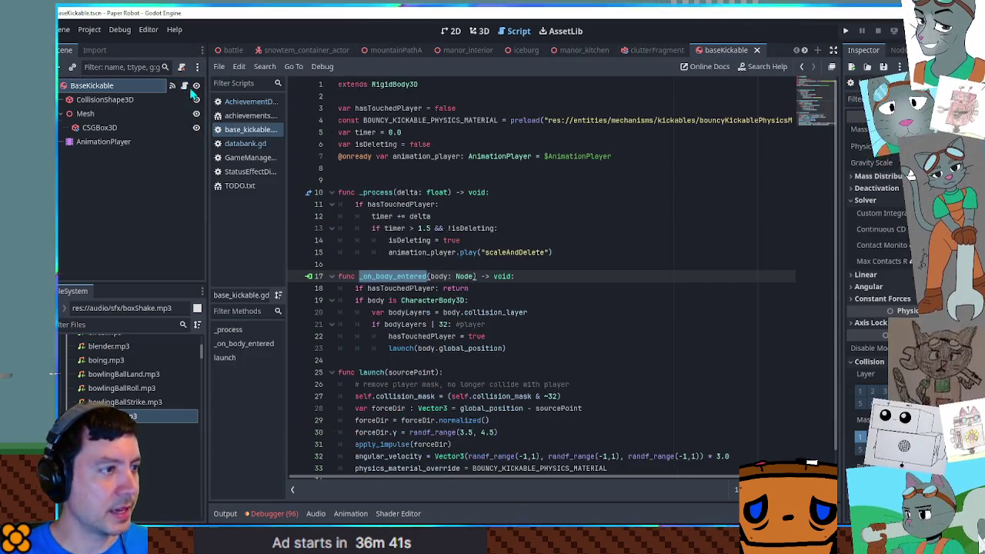
pyautogui.click(621, 158)
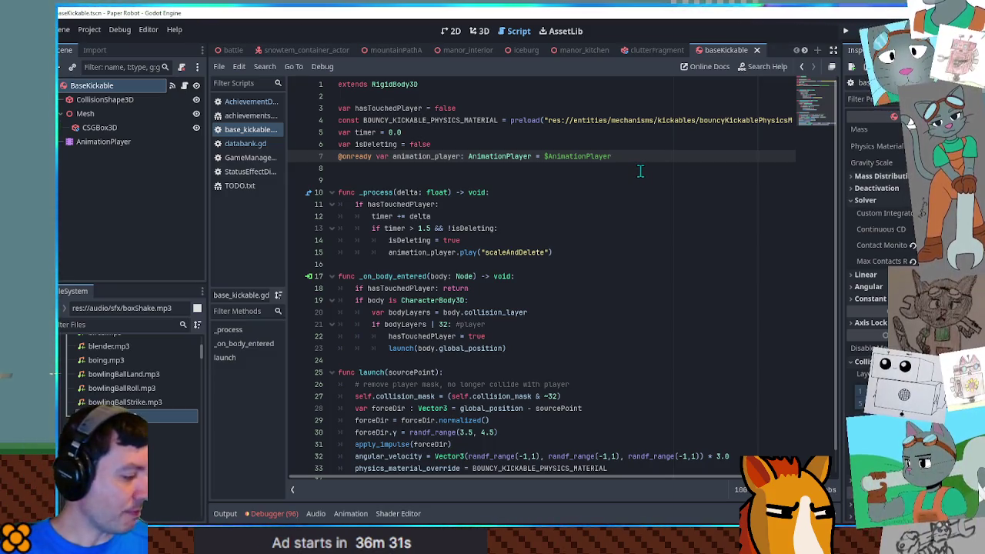
pyautogui.press('Return')
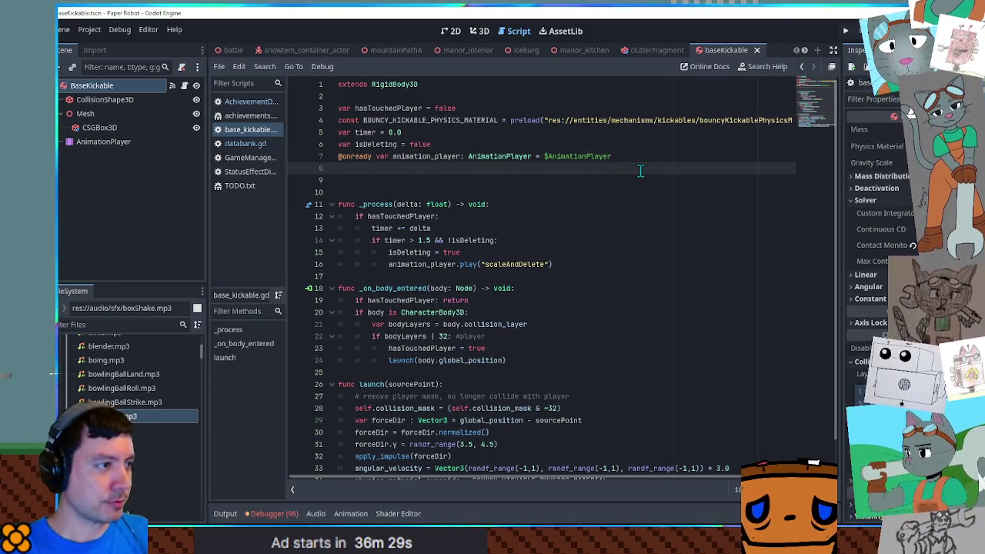
pyautogui.write('@export var sfx')
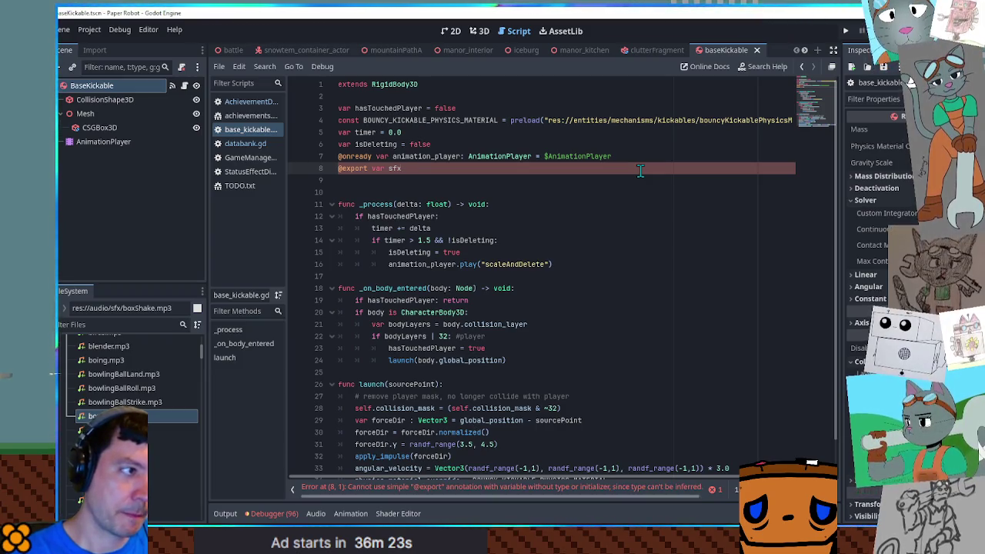
pyautogui.write('AudioStream')
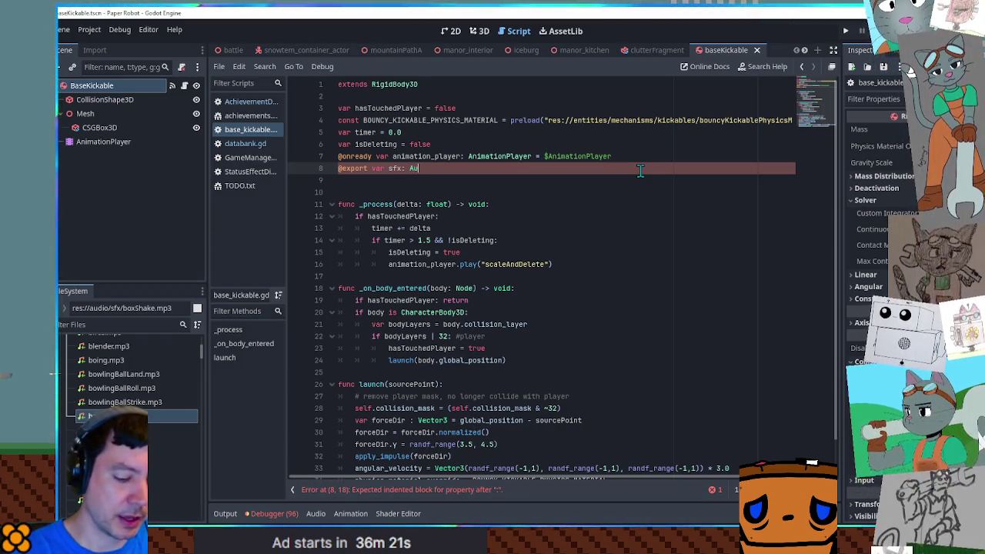
pyautogui.write('Player')
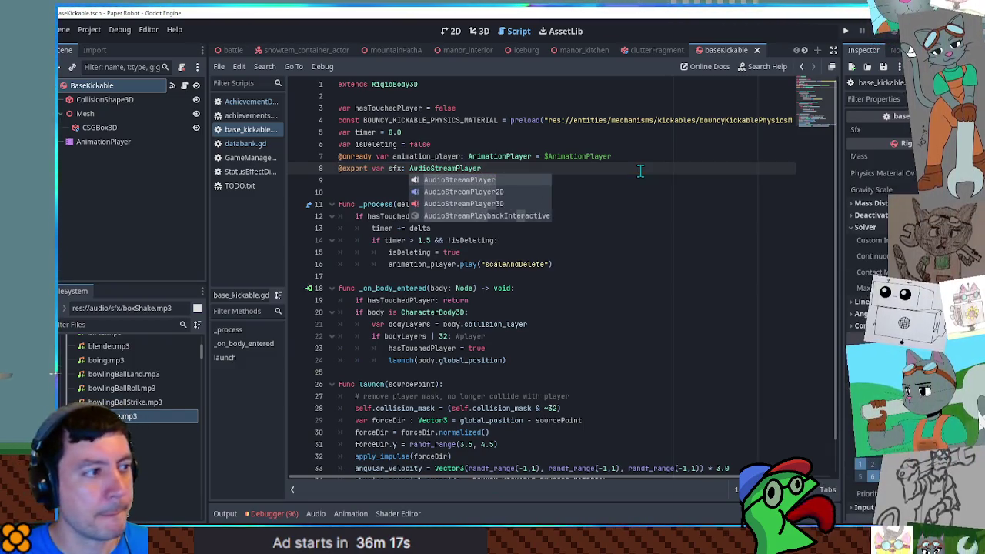
pyautogui.click(617, 155)
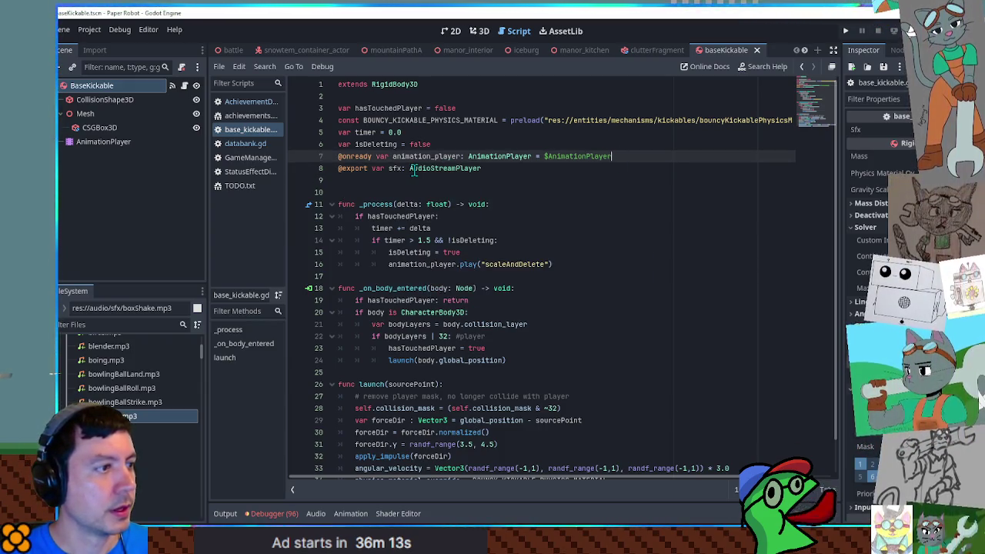
pyautogui.click(98, 87)
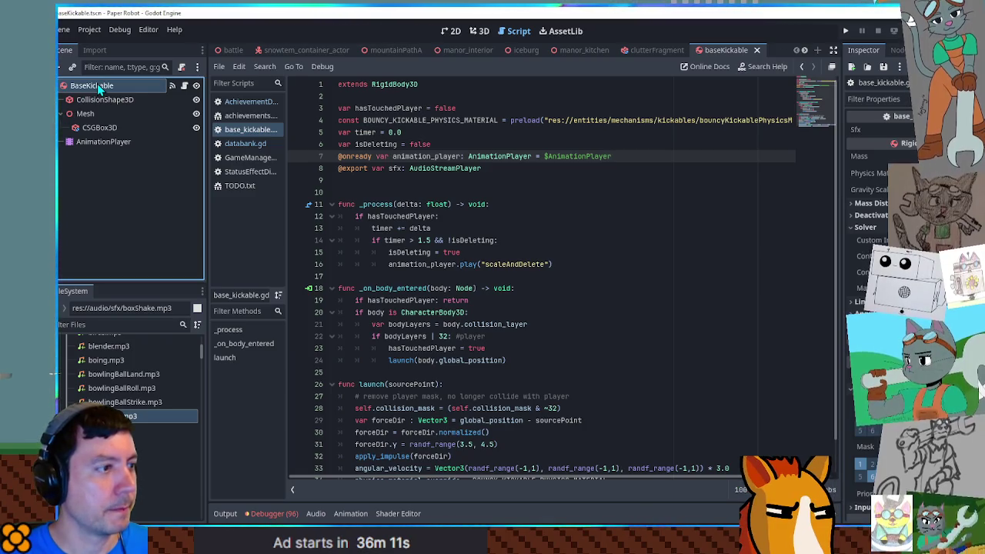
pyautogui.hotkey('ctrl', 'z')
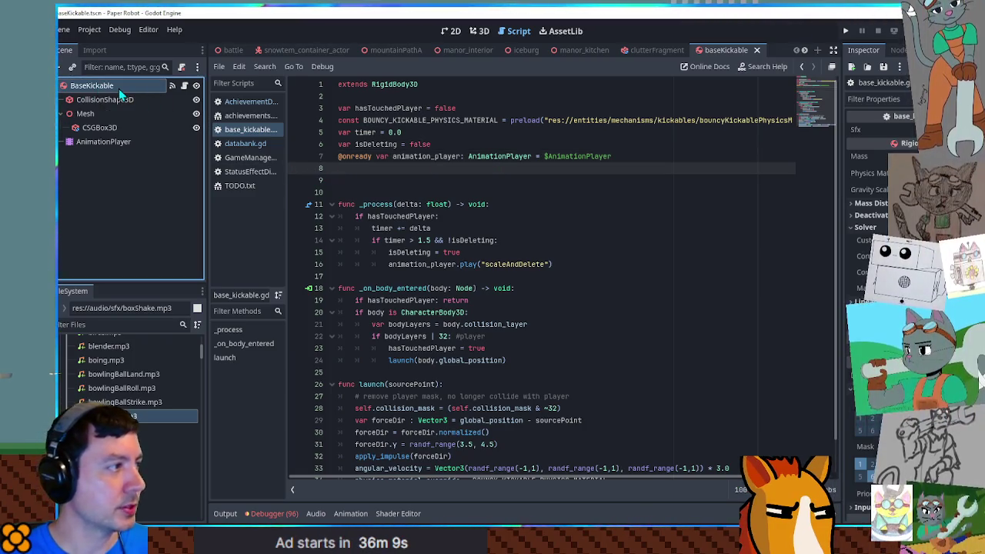
# Step: Add an AudioStreamPlayer child node to BaseKickable
pyautogui.hotkey('ctrl', 'a')
pyautogui.write('audi')
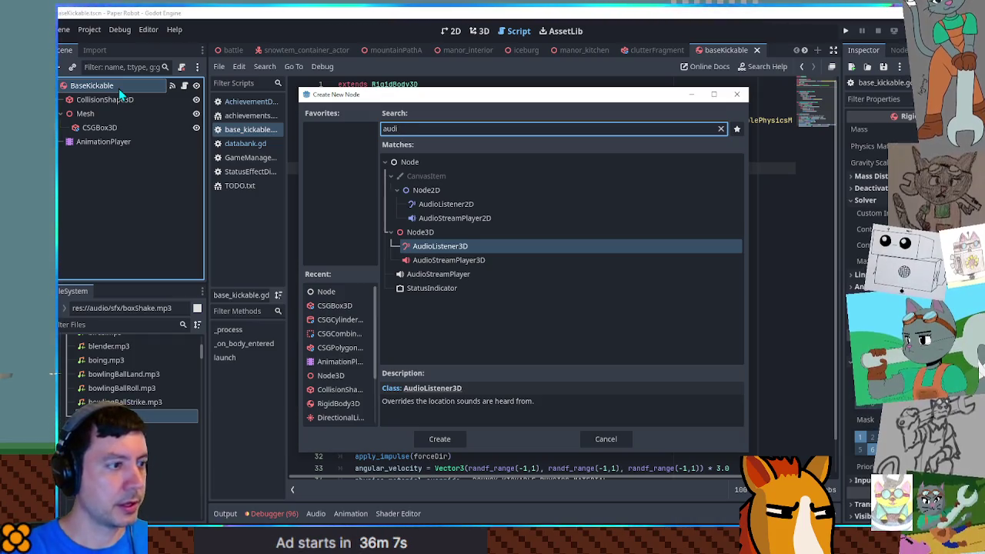
pyautogui.press('Down')
pyautogui.press('Down')
pyautogui.press('Return')
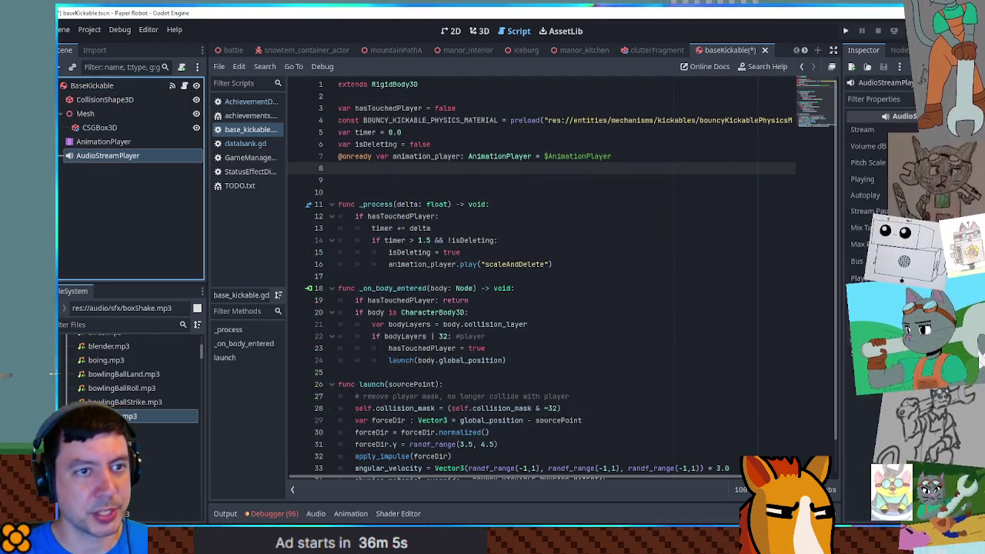
pyautogui.click(462, 167)
pyautogui.doubleClick(112, 157)
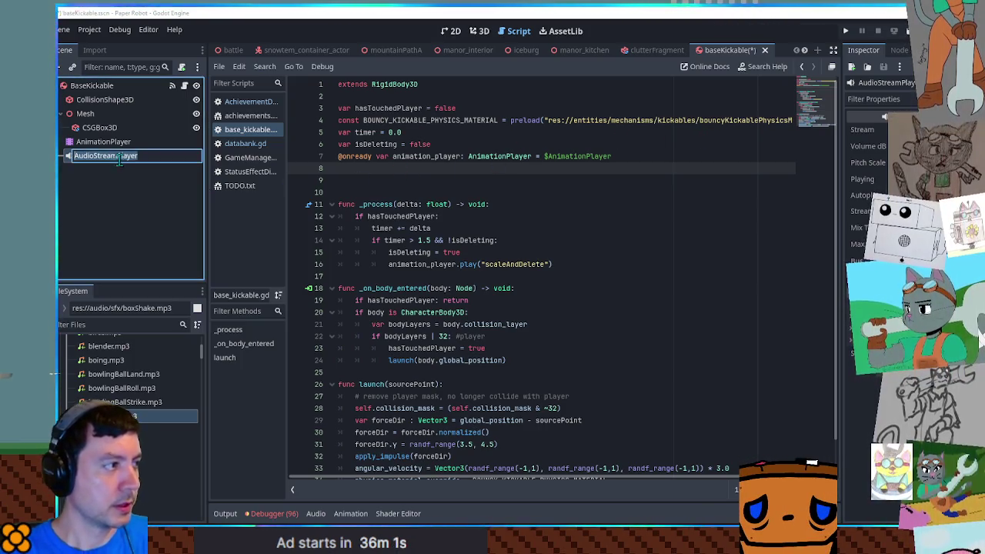
pyautogui.write('sfx')
pyautogui.press('Return')
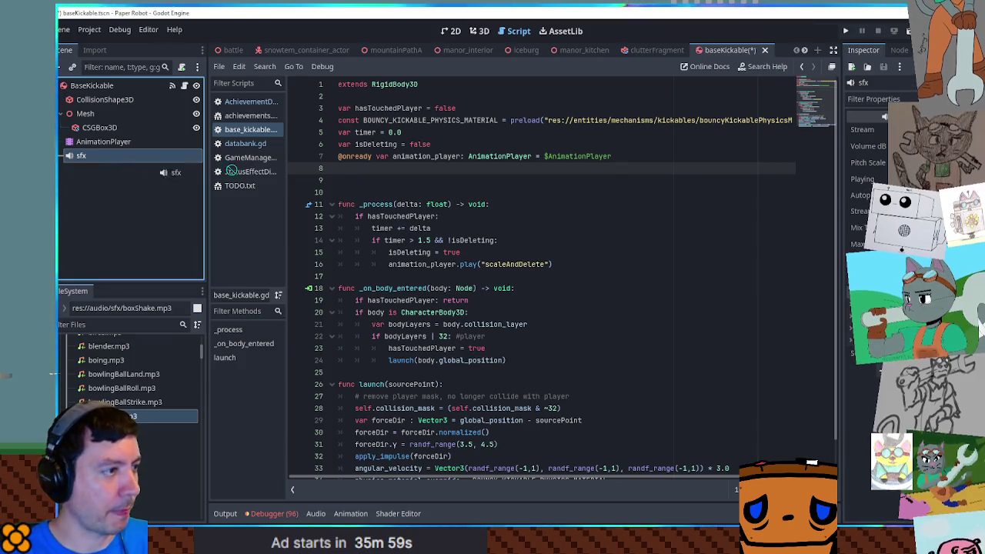
pyautogui.moveTo(231, 170); pyautogui.dragTo(352, 167)
pyautogui.click(404, 168)
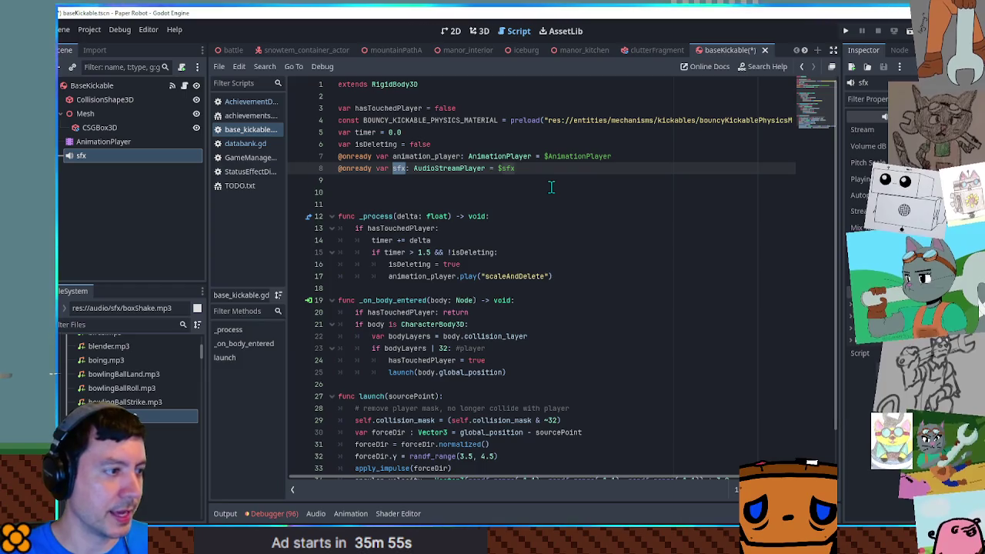
# Step: End launch() with 'if sfx.stream != null: sfx.play()' and save base_kickable.gd
pyautogui.scroll(-2, 550, 187)
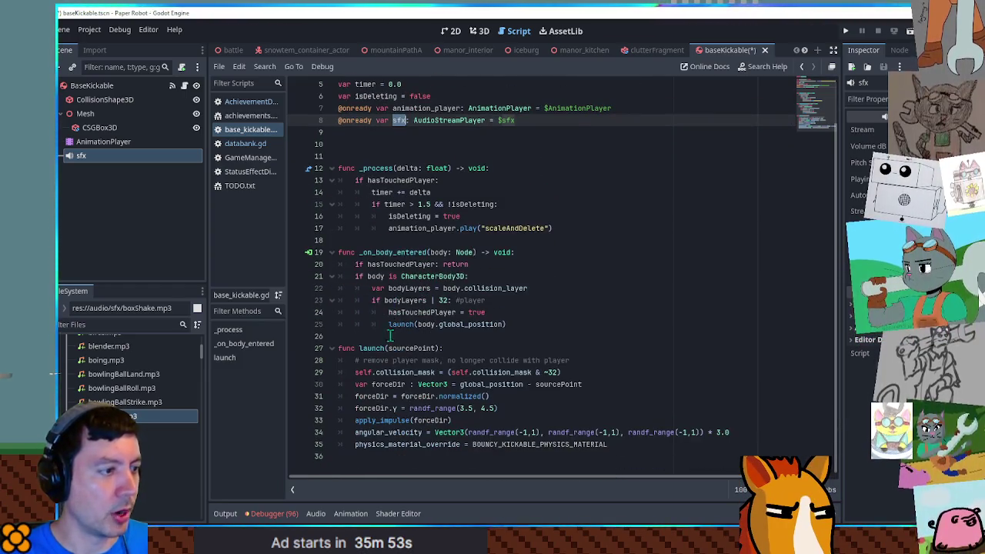
pyautogui.click(486, 347)
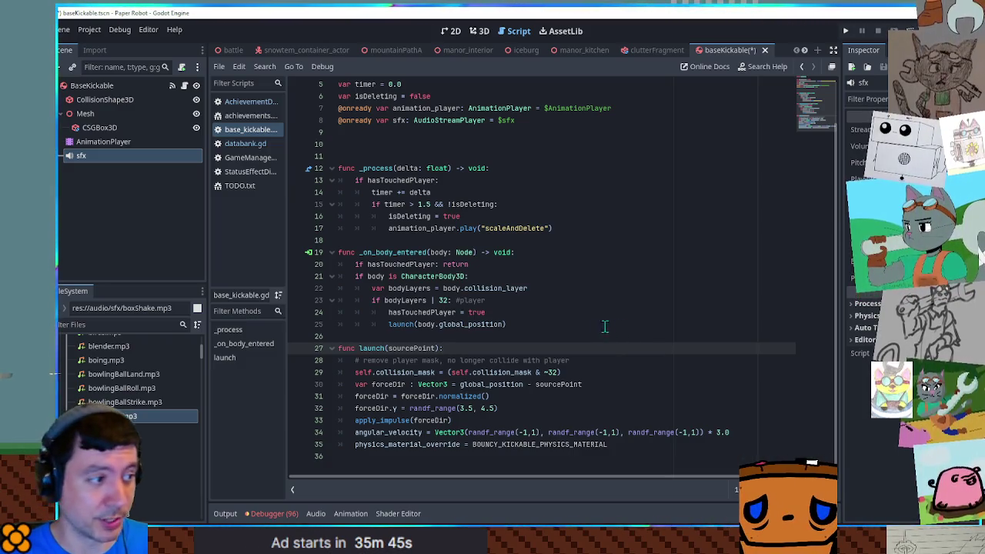
pyautogui.click(586, 361)
pyautogui.press('Down')
pyautogui.press('Down')
pyautogui.press('Down')
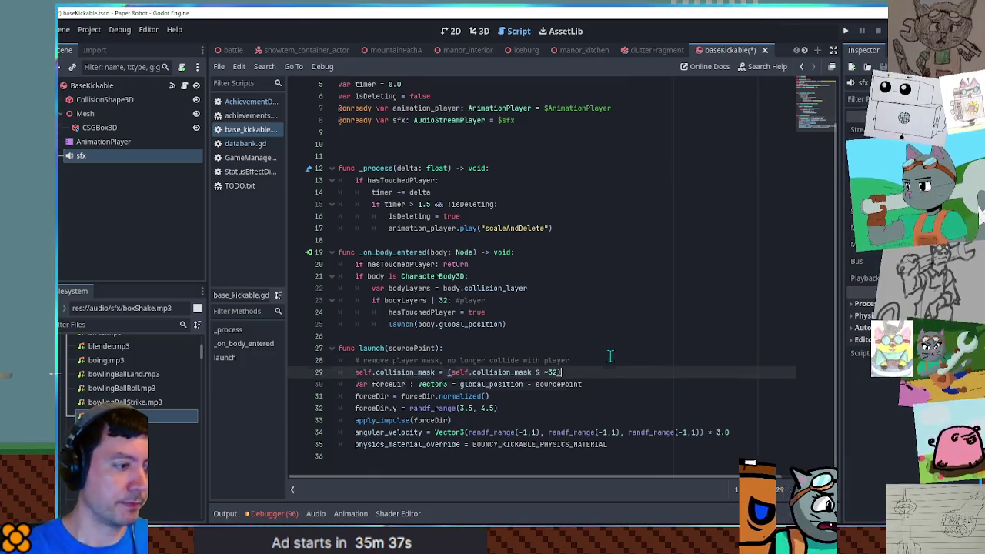
pyautogui.press('Down')
pyautogui.press('Return')
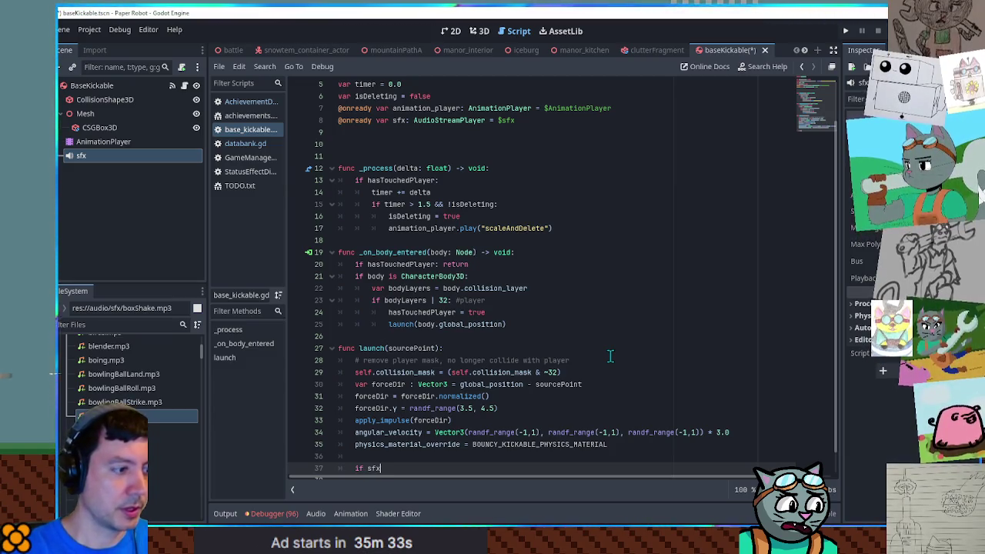
pyautogui.write('tream ')
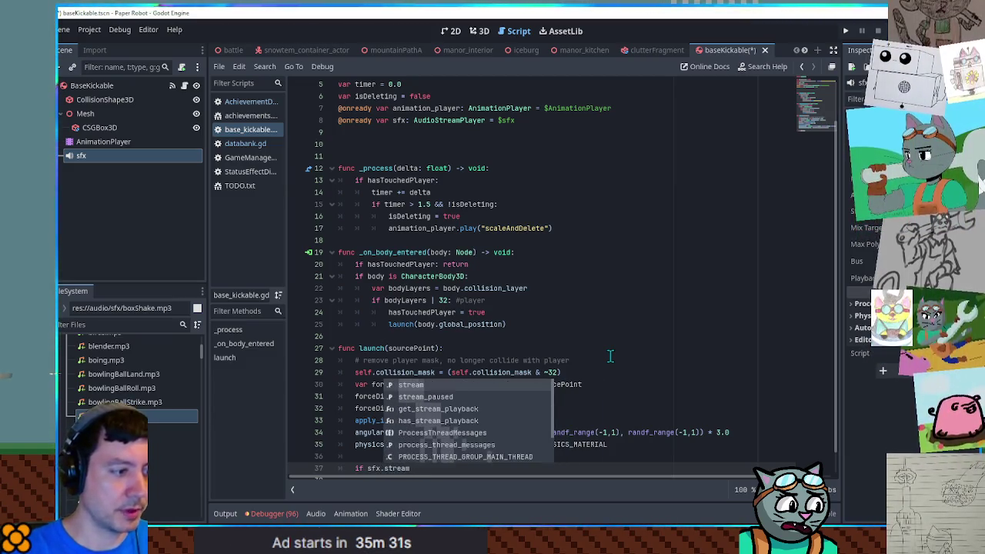
pyautogui.write('!= null:')
pyautogui.press('Return')
pyautogui.write('sfx.play()')
pyautogui.click(495, 290)
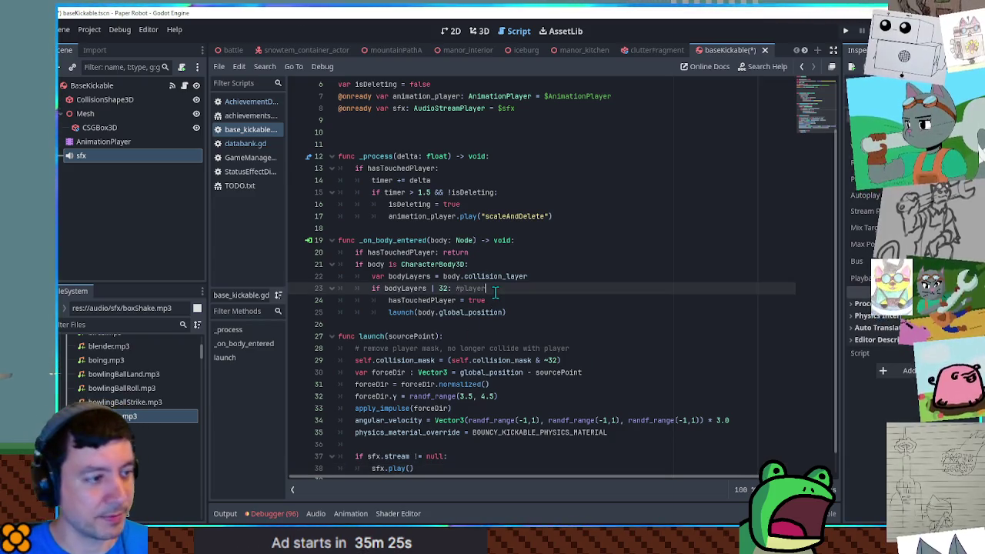
pyautogui.hotkey('ctrl', 's')
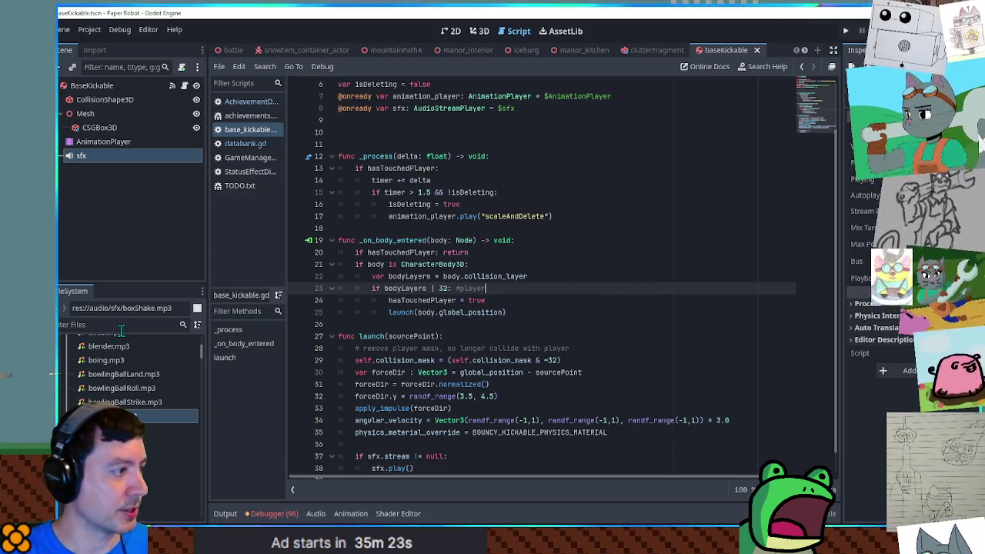
pyautogui.click(121, 324)
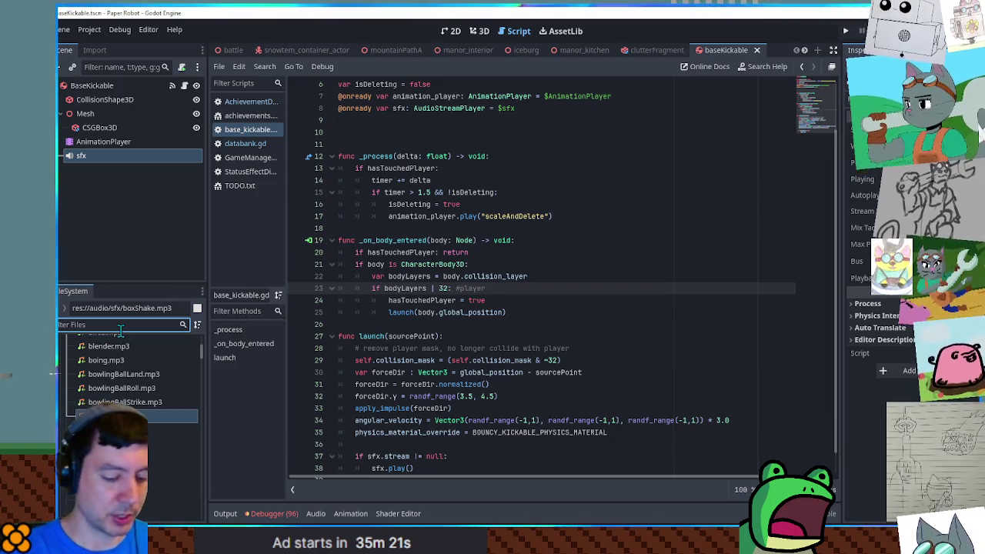
# Step: Open kickable_jar.tscn and drag tinCan.mp3 into its sfx node's Stream property
pyautogui.write('kicka')
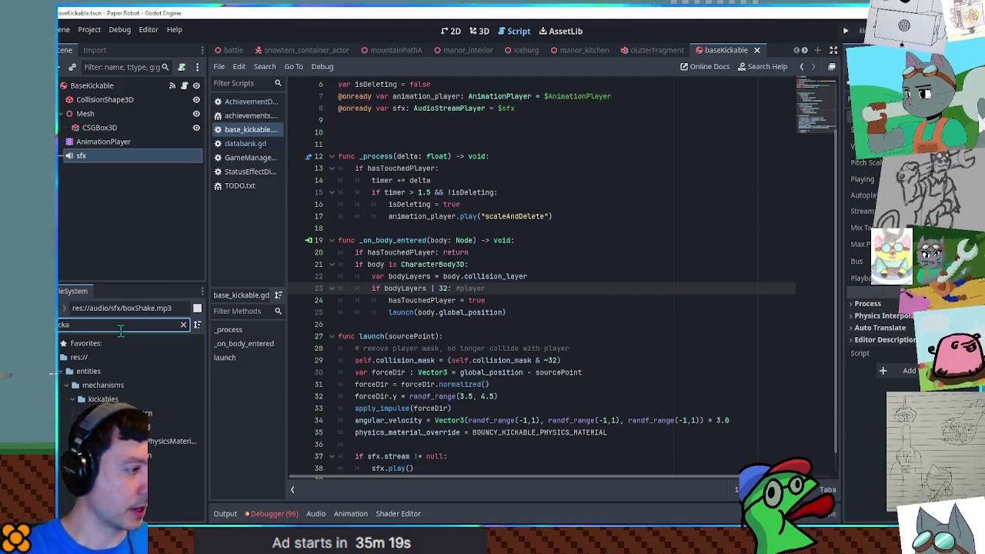
pyautogui.doubleClick(154, 468)
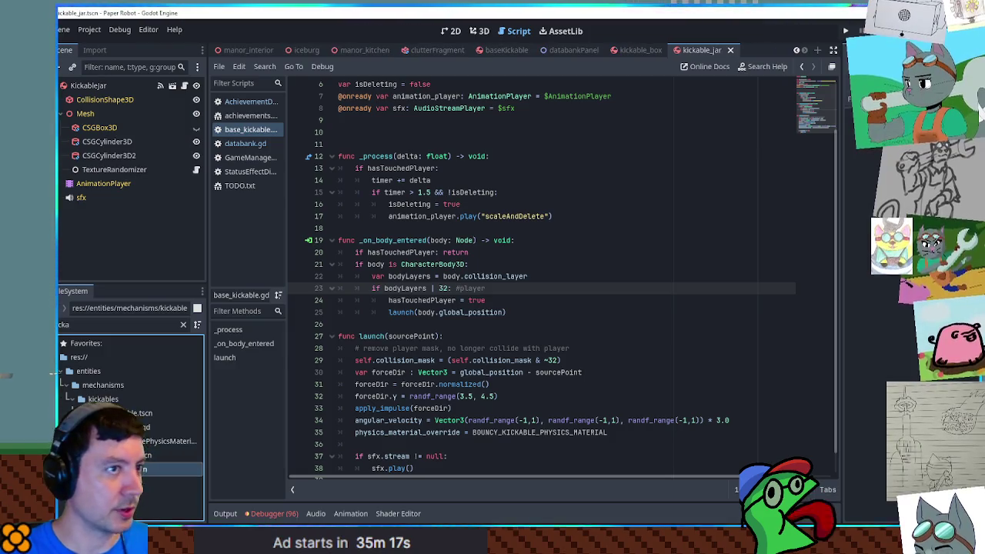
pyautogui.click(91, 218)
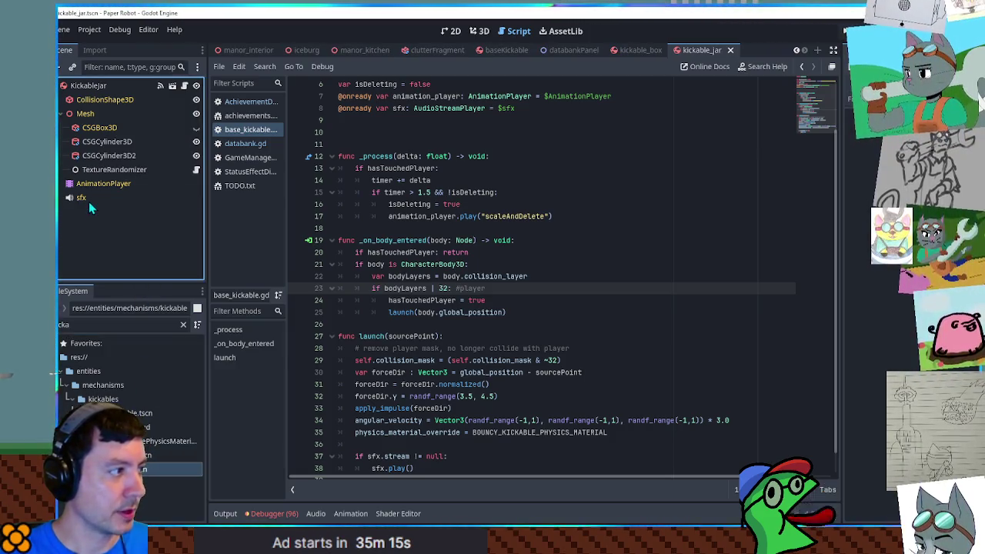
pyautogui.click(81, 197)
pyautogui.click(123, 324)
pyautogui.write('s')
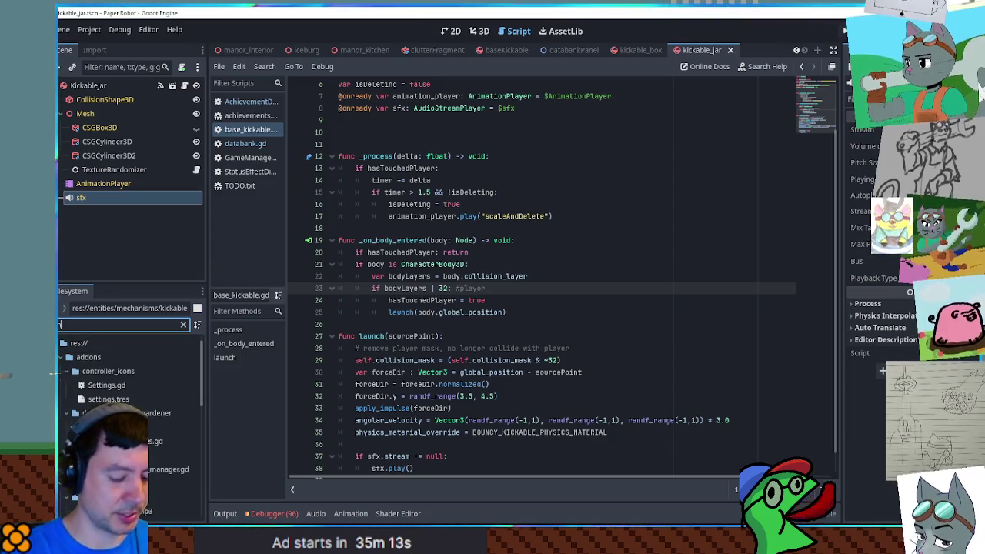
pyautogui.write('n ca')
pyautogui.moveTo(107, 399); pyautogui.dragTo(108, 377)
pyautogui.moveTo(99, 304)
pyautogui.mouseDown()
pyautogui.moveTo(121, 204)
pyautogui.moveTo(492, 156)
pyautogui.moveTo(877, 129)
pyautogui.mouseUp()
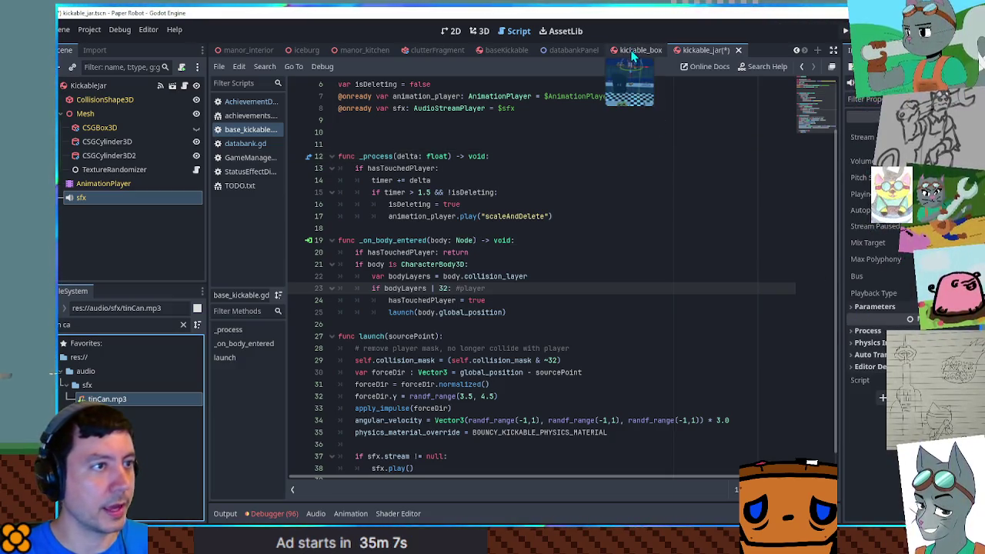
pyautogui.click(506, 50)
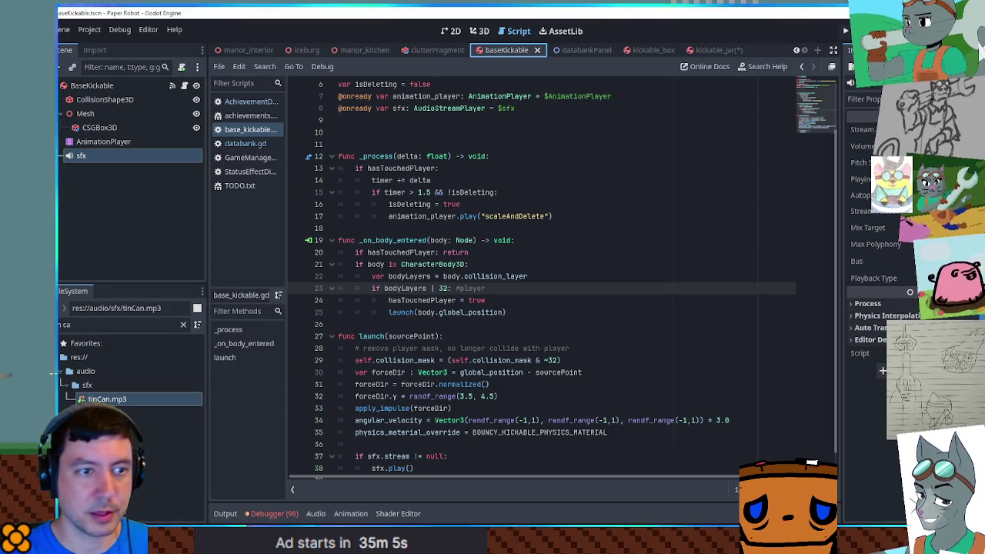
# Step: Assign boxShake.mp3 to the kickable box's sfx Stream, save, and switch to manor_kitchen
pyautogui.click(713, 50)
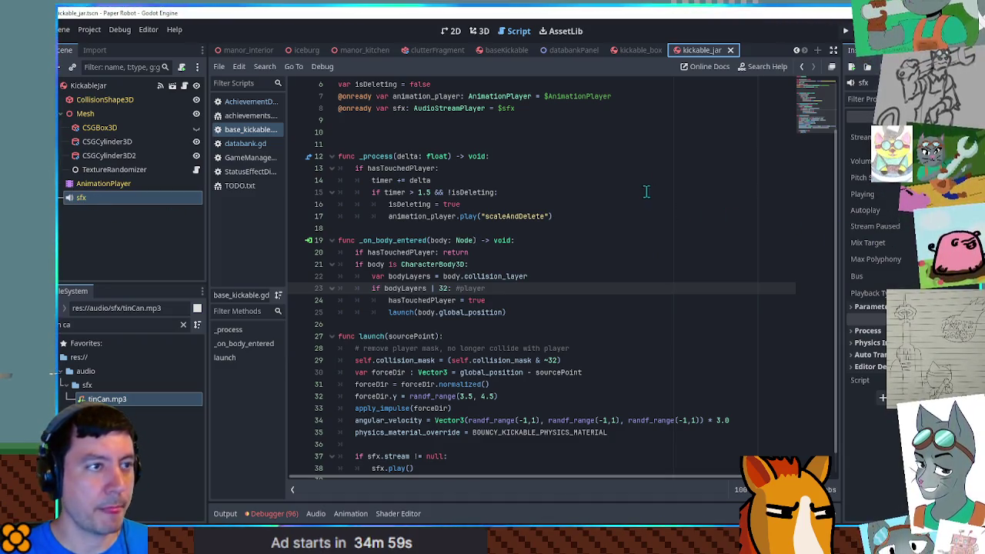
pyautogui.click(635, 50)
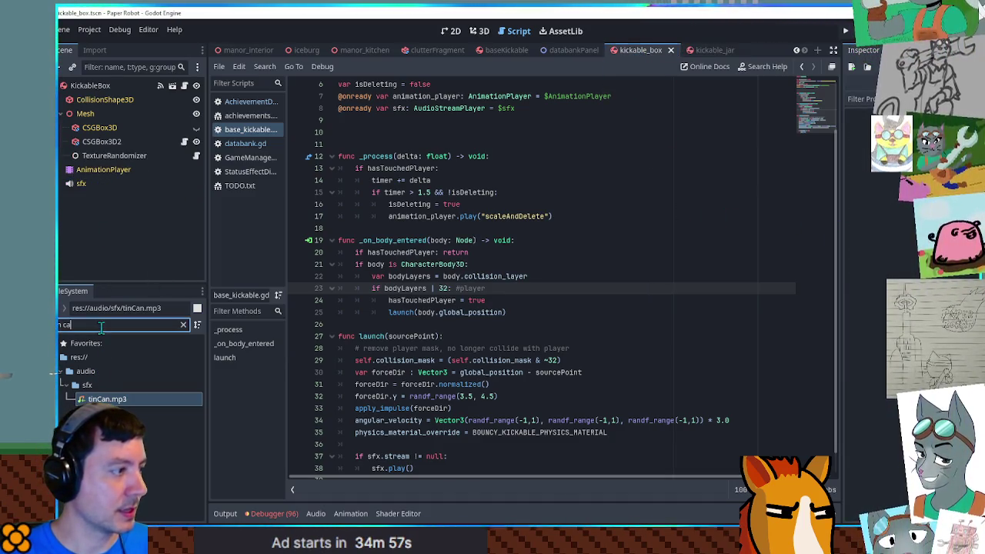
pyautogui.press('BackSpace')
pyautogui.press('BackSpace')
pyautogui.press('BackSpace')
pyautogui.write('ox sh')
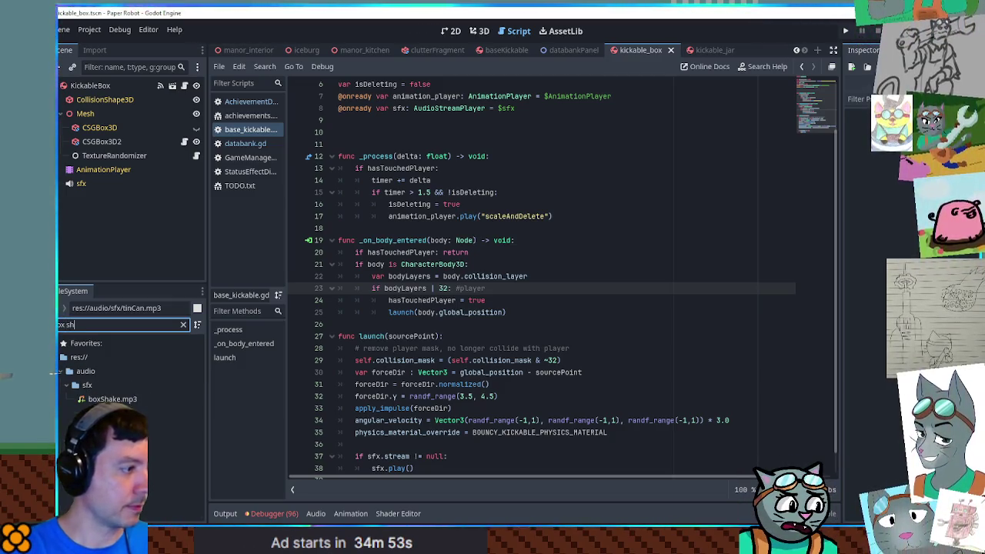
pyautogui.click(81, 183)
pyautogui.moveTo(119, 399)
pyautogui.mouseDown()
pyautogui.moveTo(431, 204)
pyautogui.moveTo(769, 205)
pyautogui.moveTo(892, 137)
pyautogui.mouseUp()
pyautogui.hotkey('ctrl', 's')
pyautogui.click(365, 53)
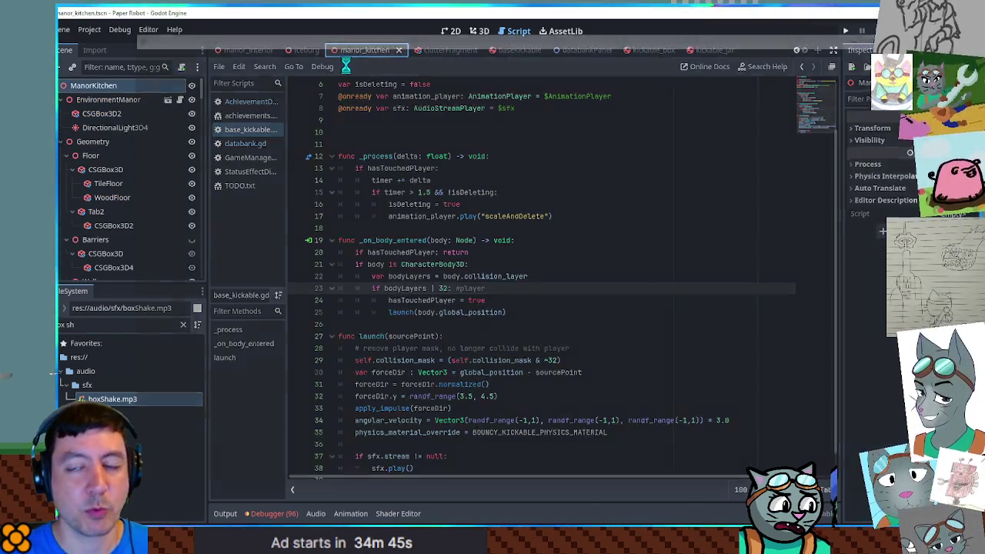
pyautogui.press('F6')
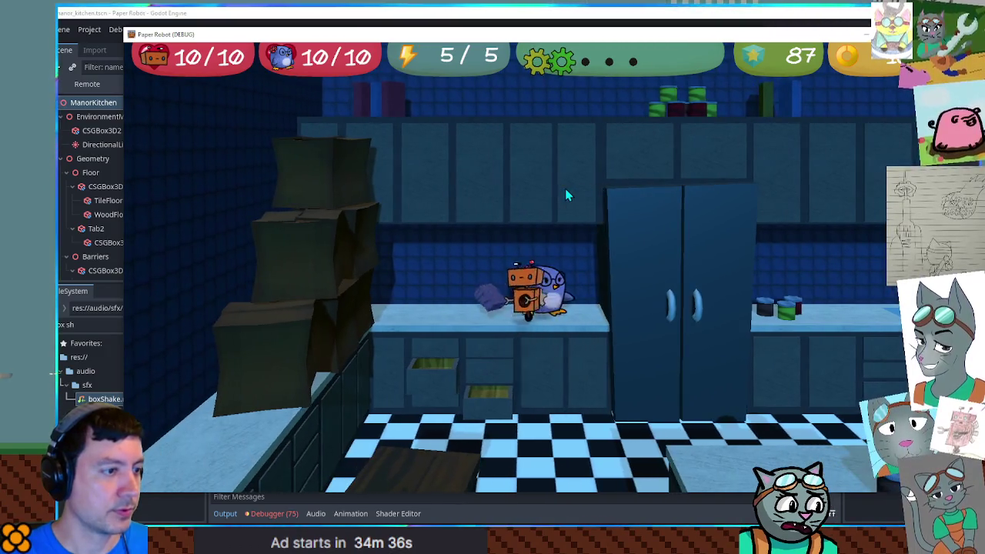
pyautogui.press('e')
pyautogui.press('q')
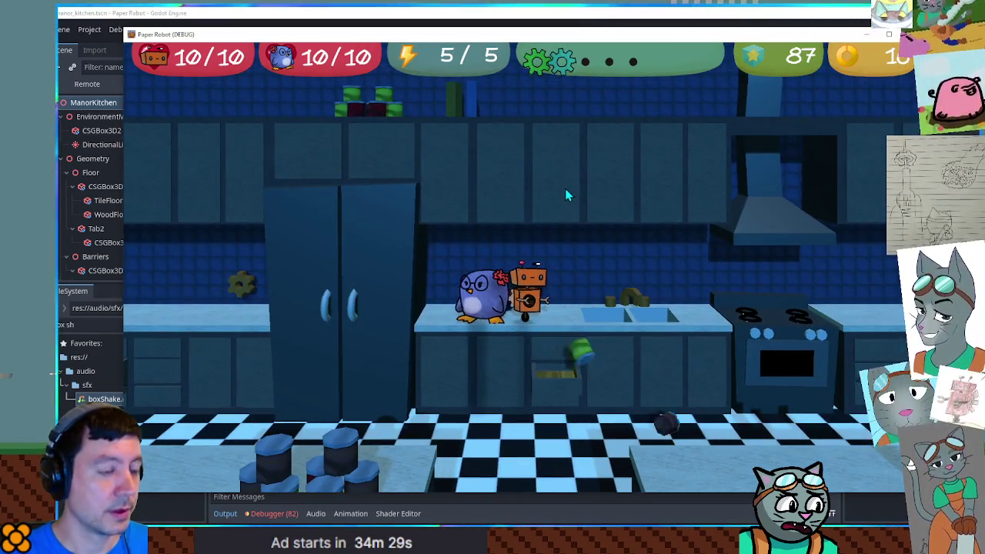
pyautogui.press('d')
pyautogui.press('d')
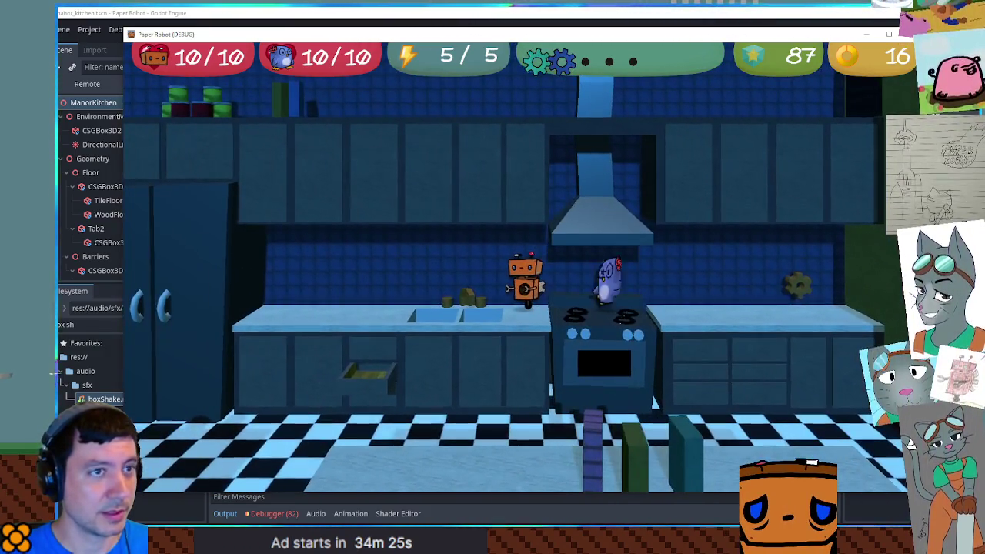
pyautogui.press('F8')
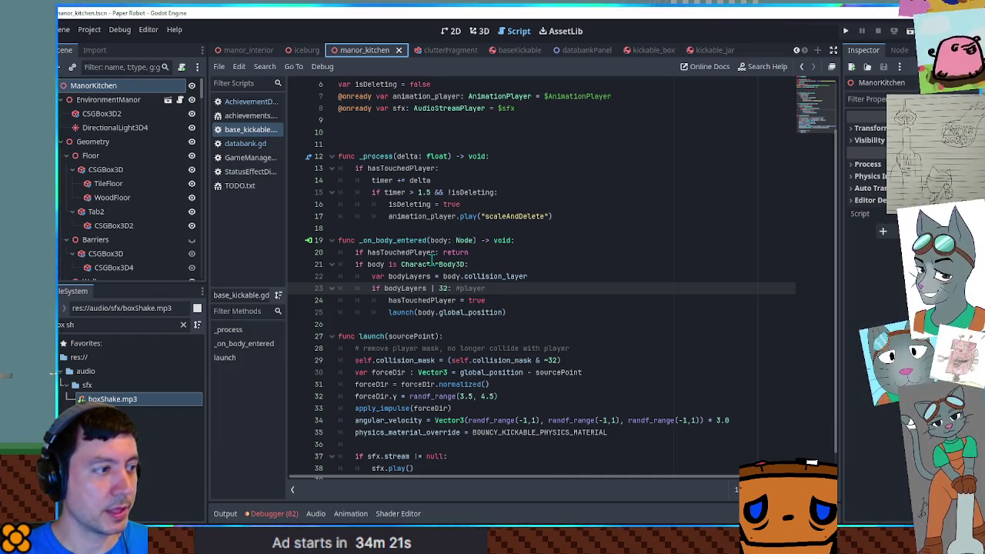
# Step: Open new lines before return under the hasTouchedPlayer check for the replay code
pyautogui.doubleClick(419, 239)
pyautogui.doubleClick(392, 253)
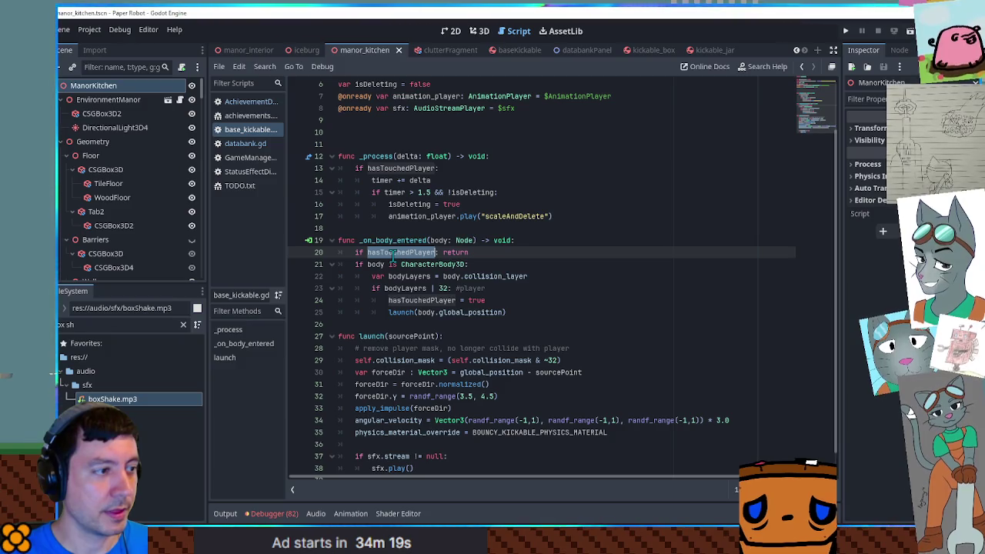
pyautogui.click(444, 252)
pyautogui.press('Return')
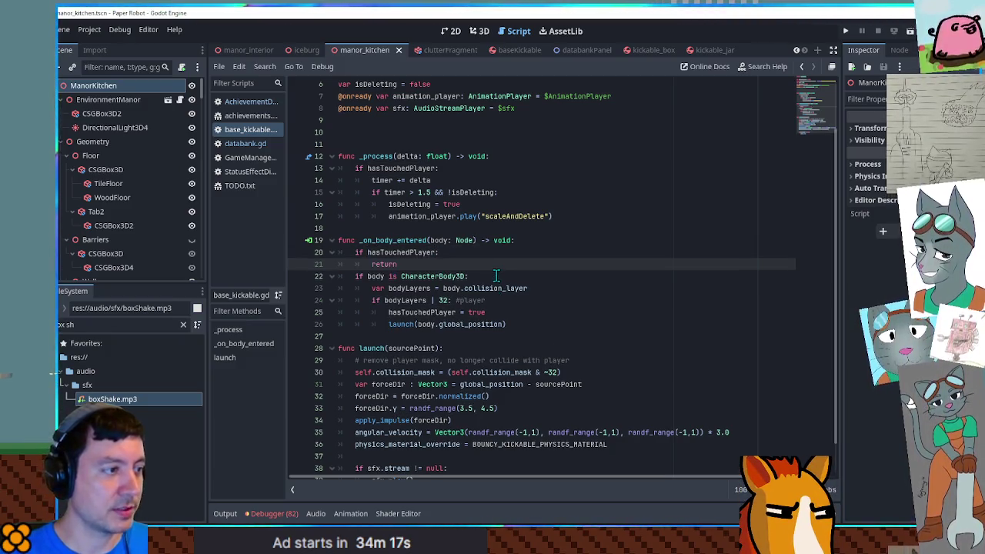
pyautogui.press('Return')
pyautogui.click(507, 264)
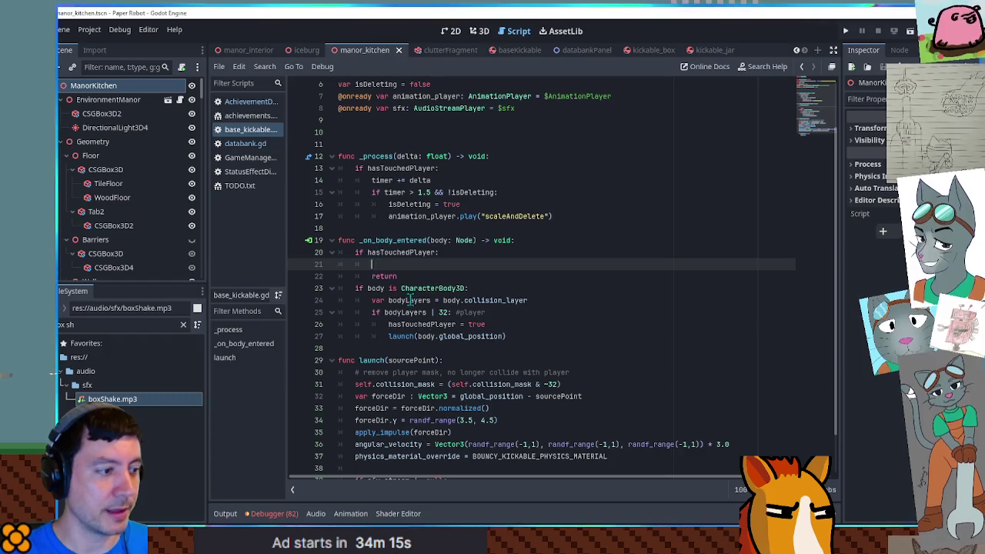
pyautogui.scroll(-2, 410, 300)
pyautogui.click(376, 444)
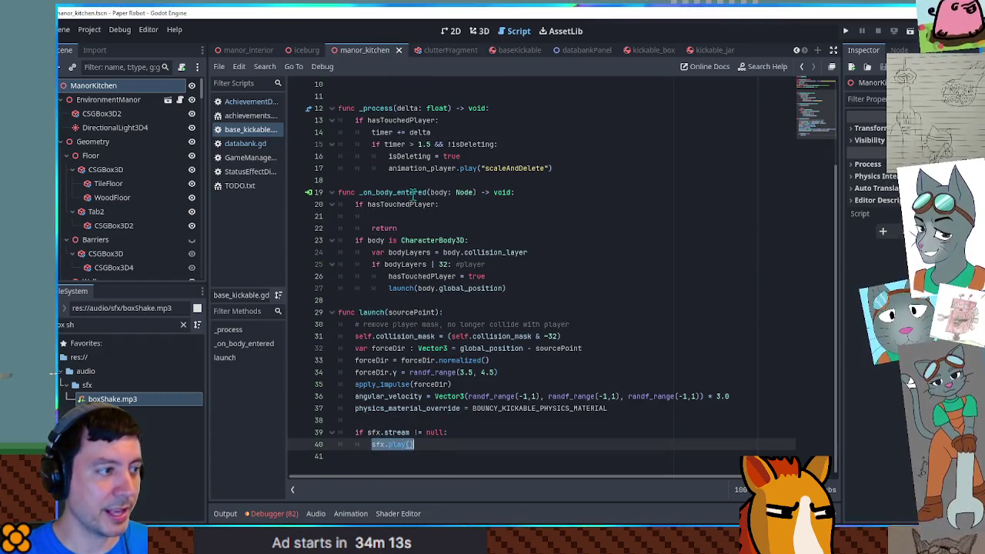
pyautogui.click(397, 216)
pyautogui.click(452, 205)
pyautogui.press('Return')
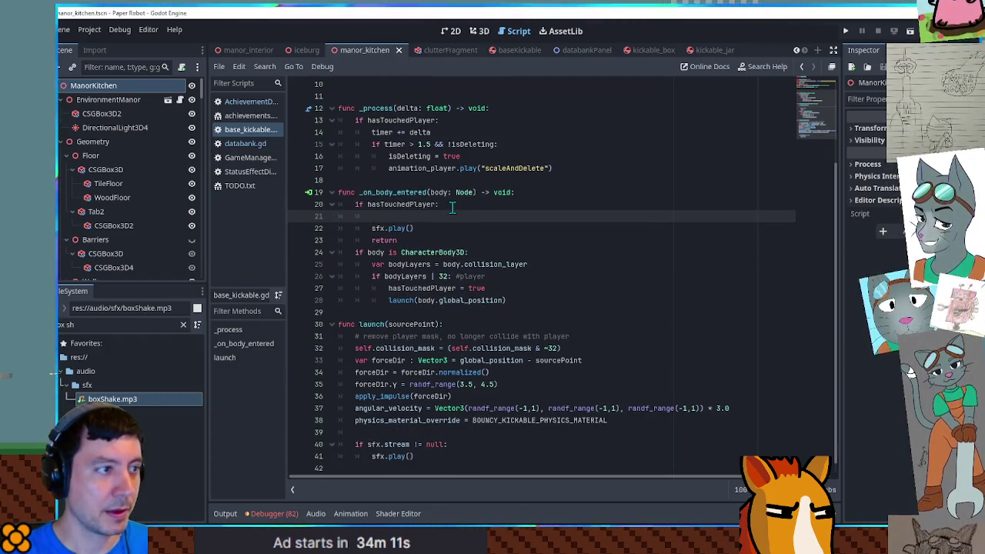
# Step: Add 'sfx.pitch_scale = randf_range(0.8, 1.2)' above sfx.play() and run the game
pyautogui.write('sfx')
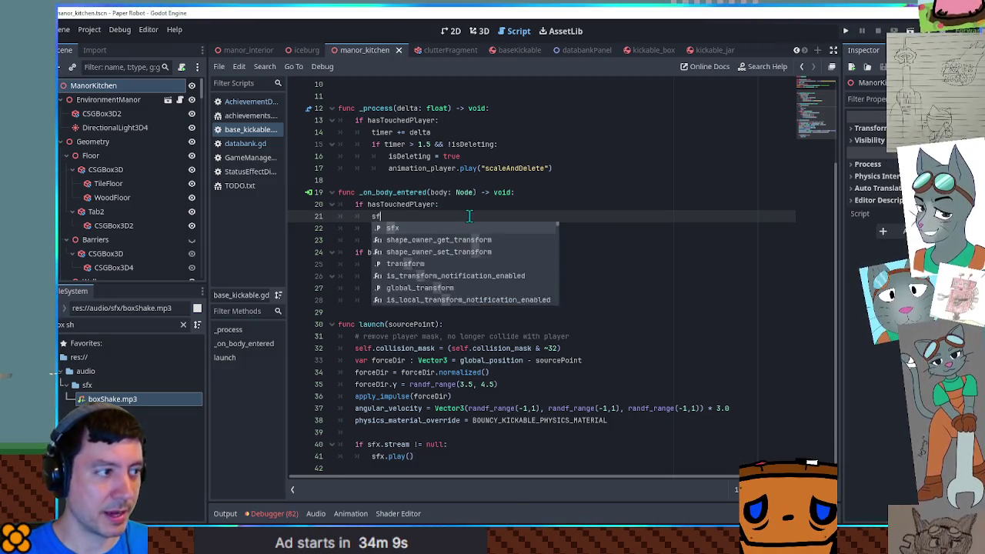
pyautogui.write('.pitch')
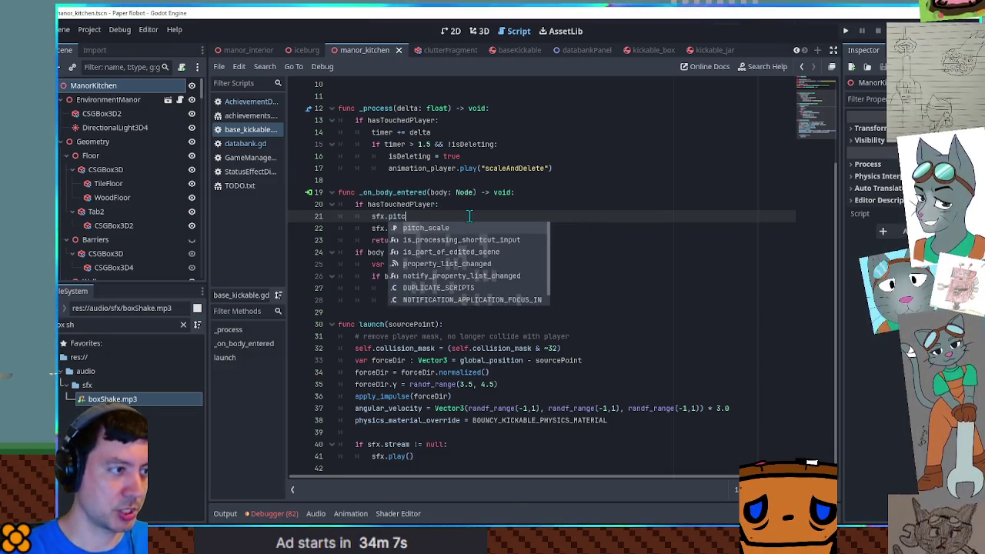
pyautogui.press('Return')
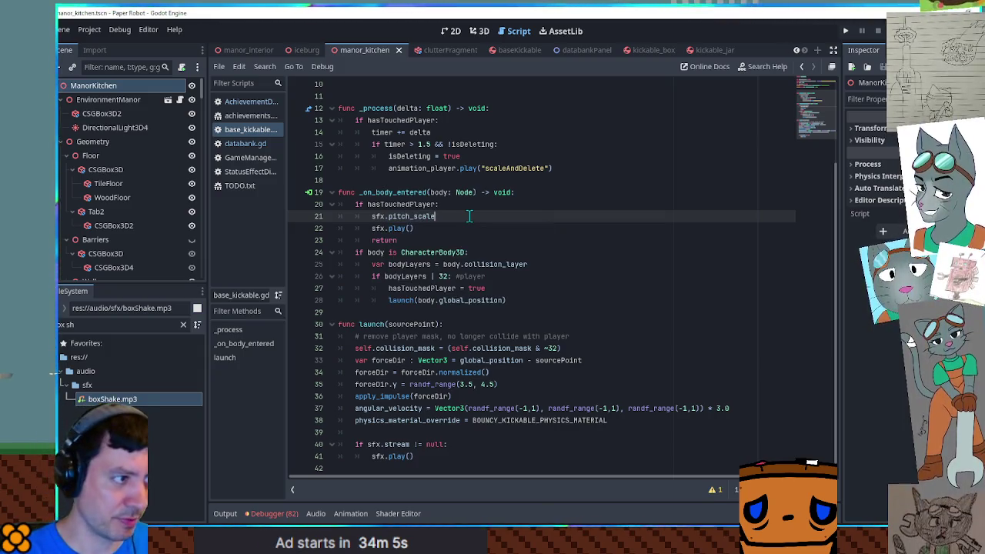
pyautogui.write('ran')
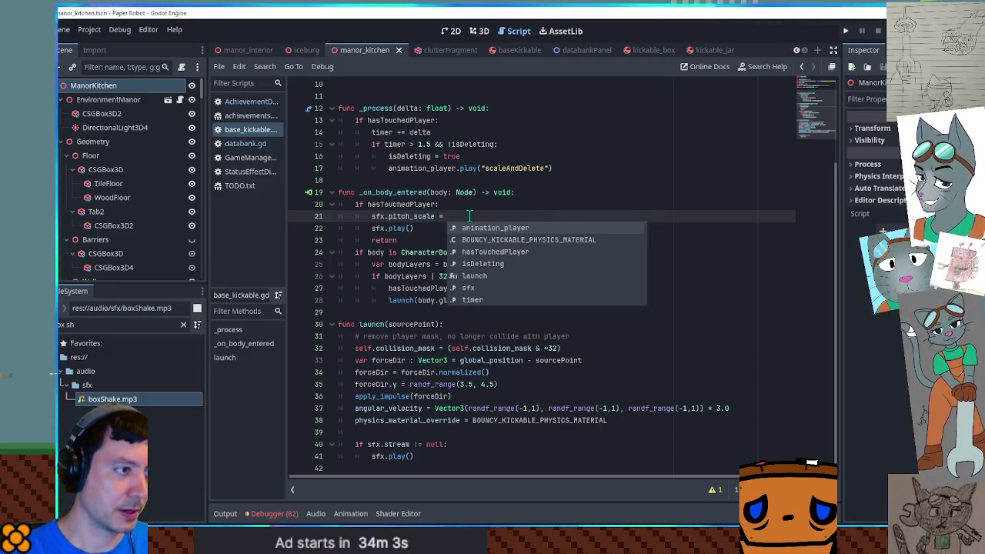
pyautogui.press('Down')
pyautogui.press('Down')
pyautogui.press('Return')
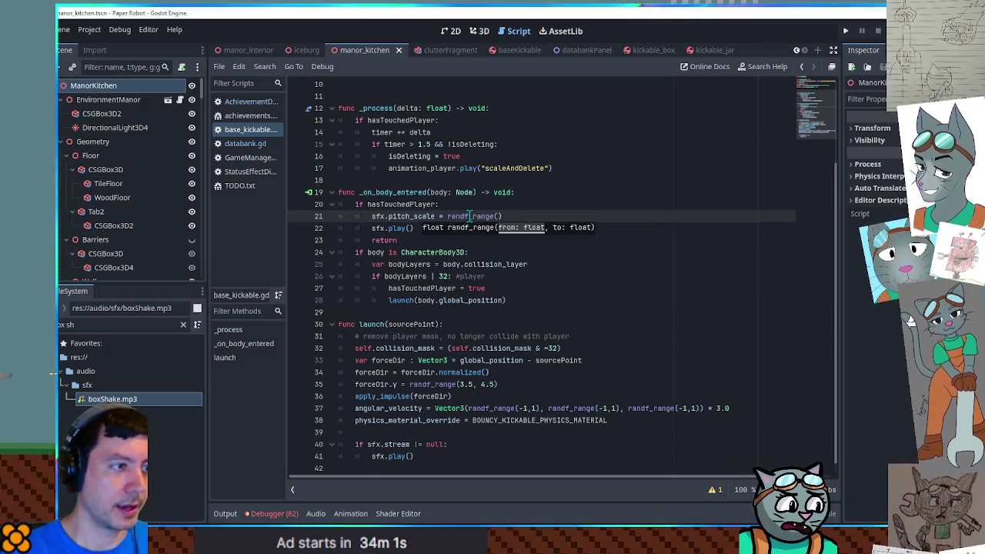
pyautogui.write('.8, 1.2')
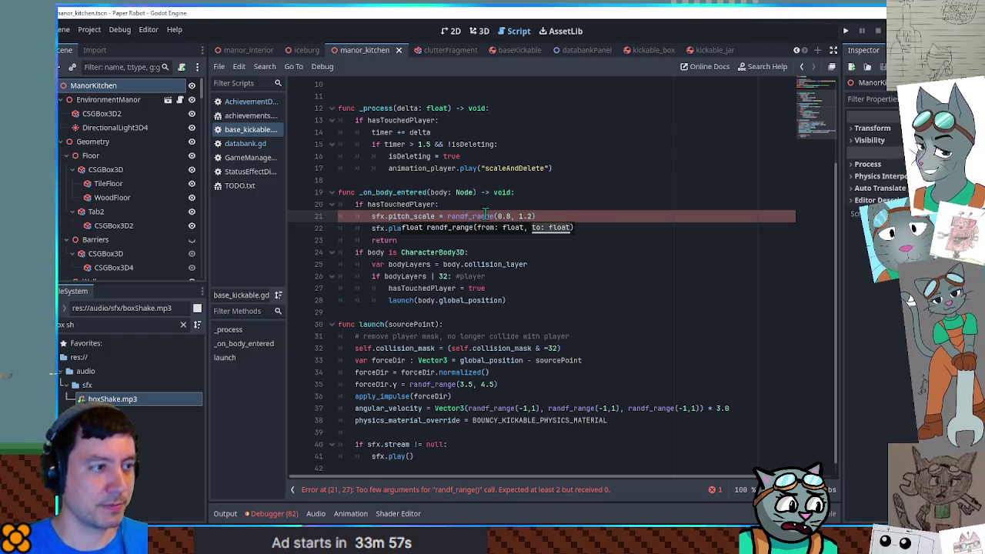
pyautogui.click(583, 194)
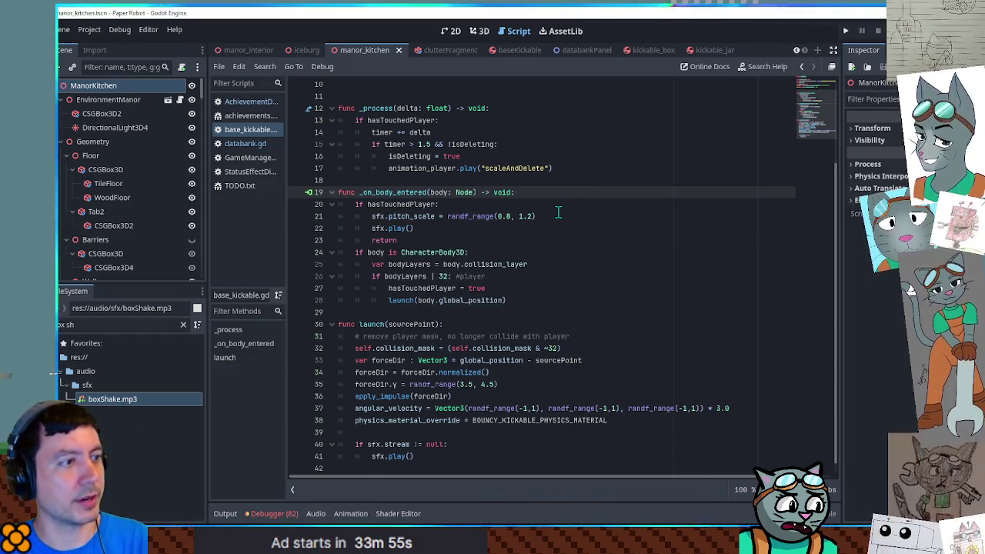
pyautogui.press('F5')
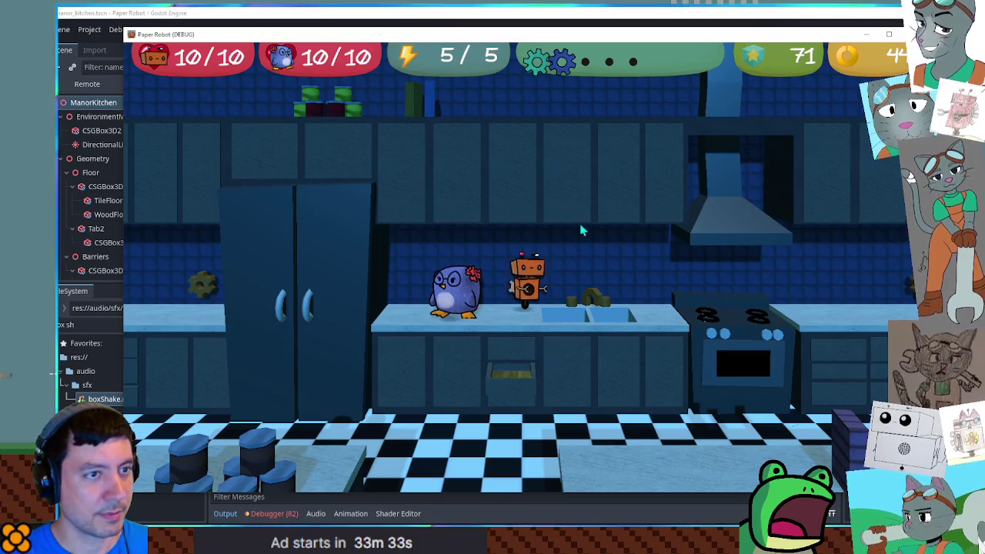
pyautogui.press('F8')
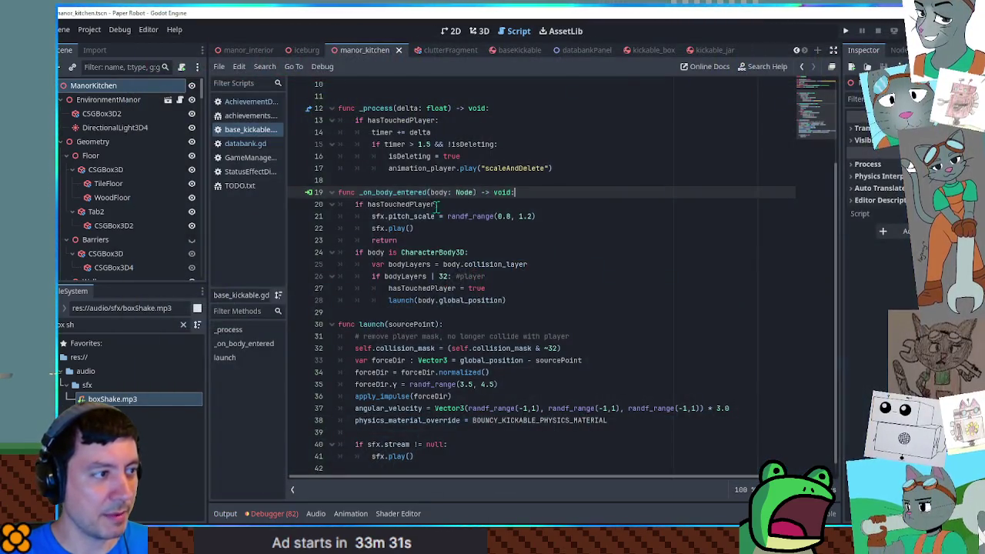
# Step: Add 'sfx.volume_db = -4.0' below the pitch_scale line and run the game
pyautogui.doubleClick(384, 216)
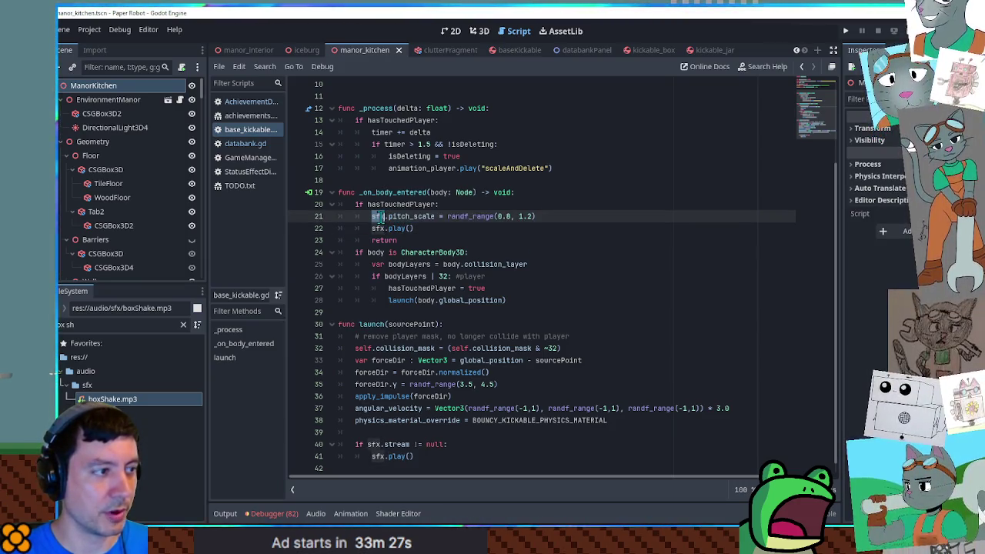
pyautogui.click(583, 216)
pyautogui.press('Return')
pyautogui.write('sfx')
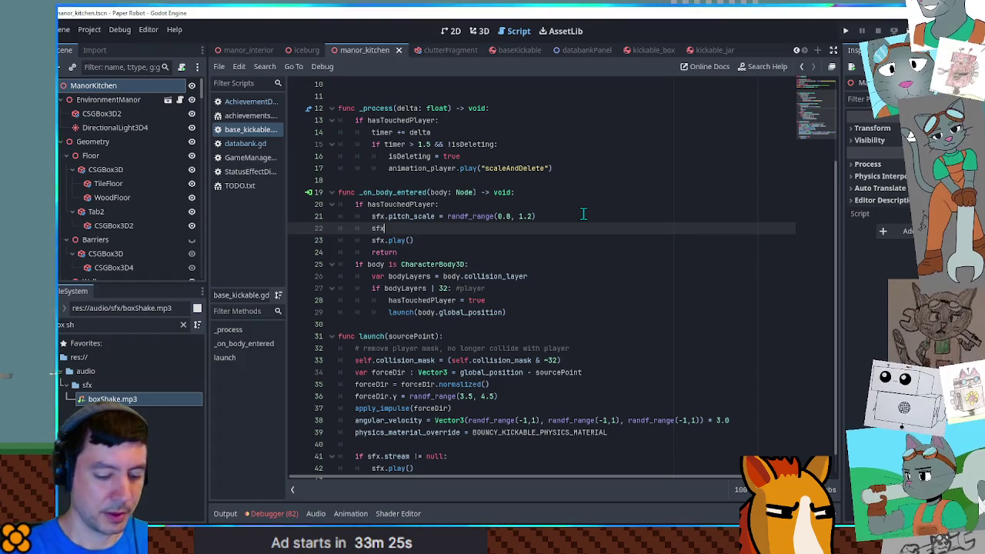
pyautogui.write('.')
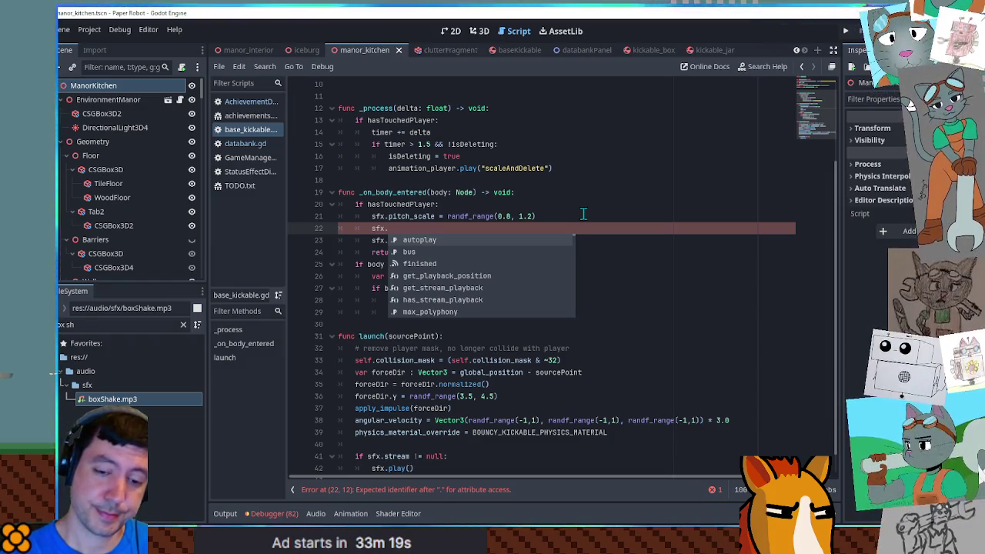
pyautogui.write('volume_db = ')
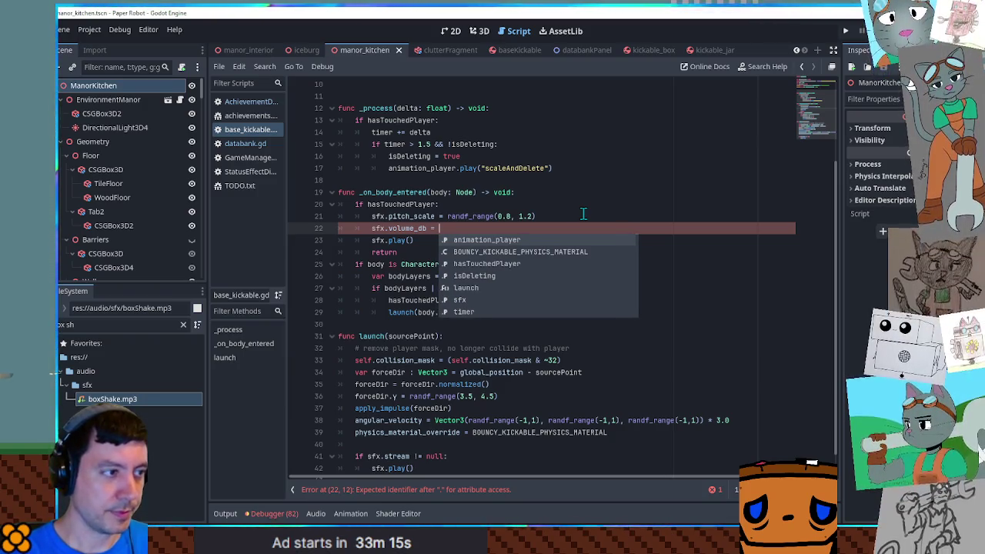
pyautogui.write('-4.0')
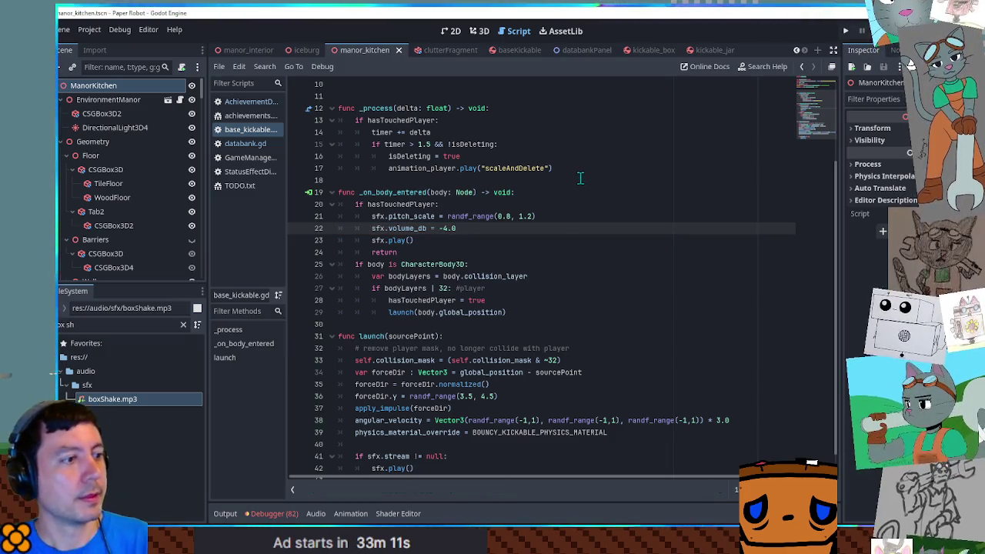
pyautogui.press('F5')
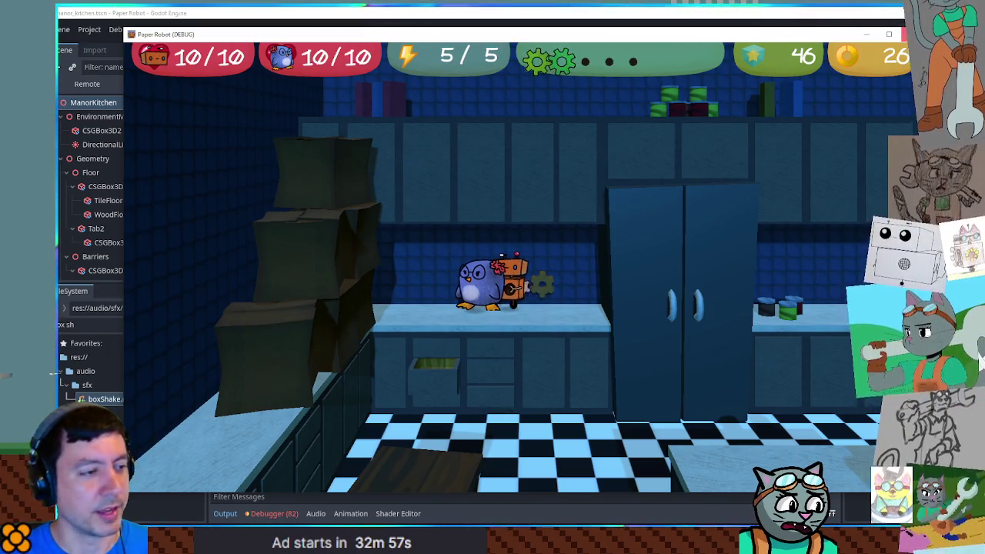
# Step: Change the volume line to 'sfx.volume_db -= -3.0', rerun the game, then close it
pyautogui.click(905, 34)
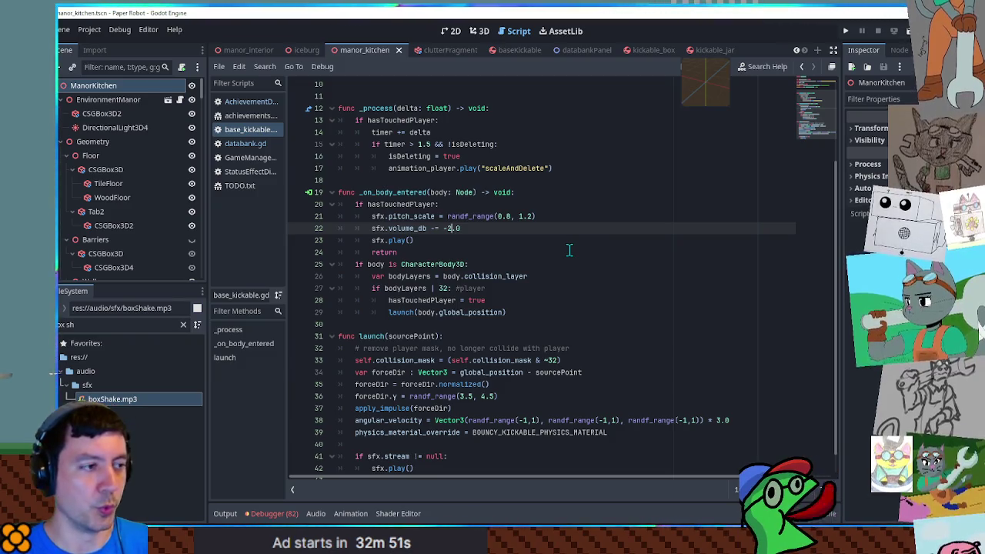
pyautogui.write('3')
pyautogui.press('Escape')
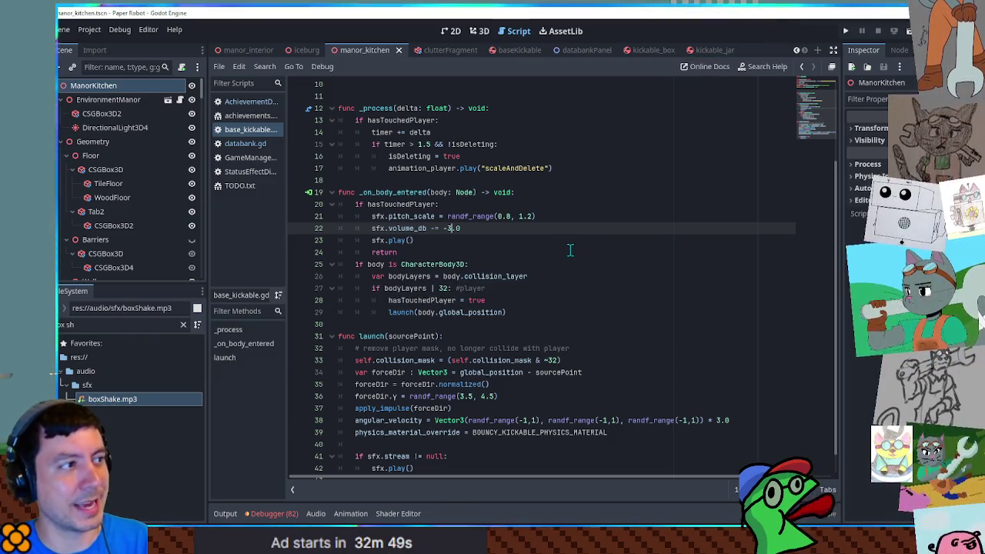
pyautogui.press('F5')
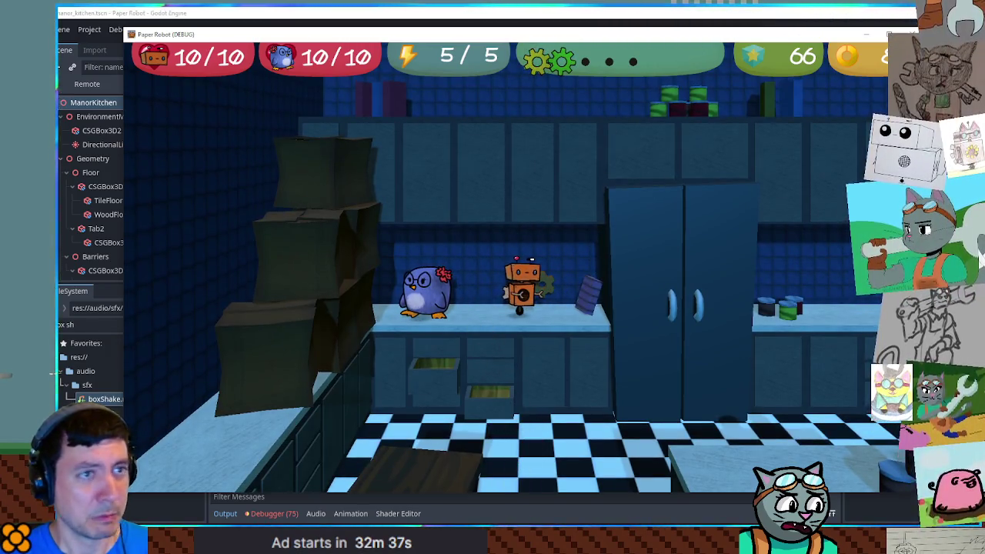
pyautogui.click(888, 34)
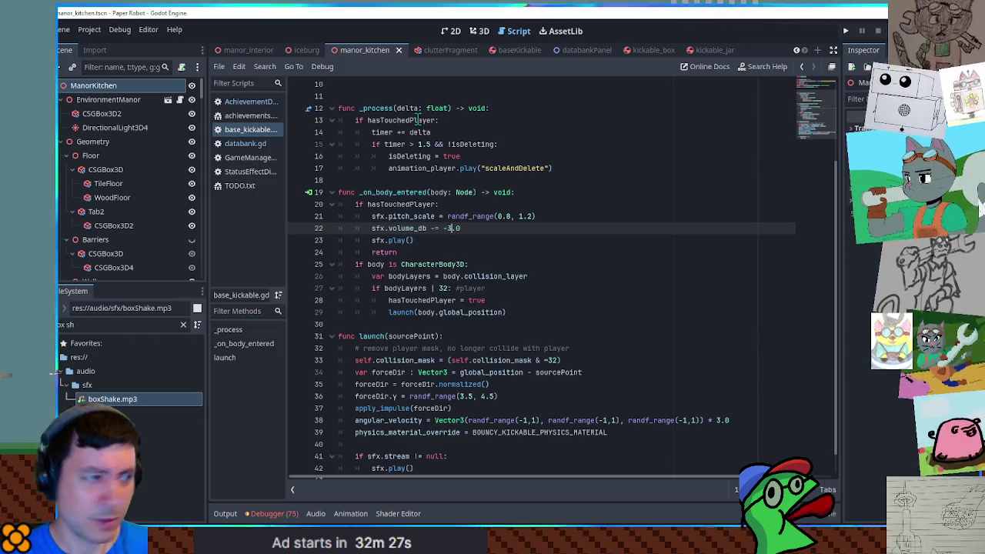
# Step: Add print(sfx.volume_db) after the volume line, save, and test-run the game
pyautogui.click(497, 227)
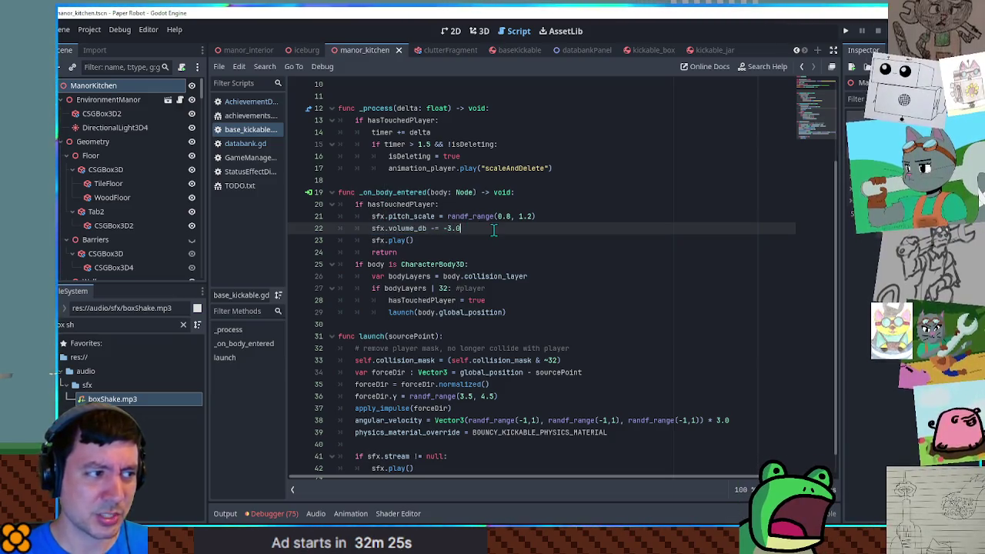
pyautogui.press('Return')
pyautogui.write('print(sfx.volume_db)')
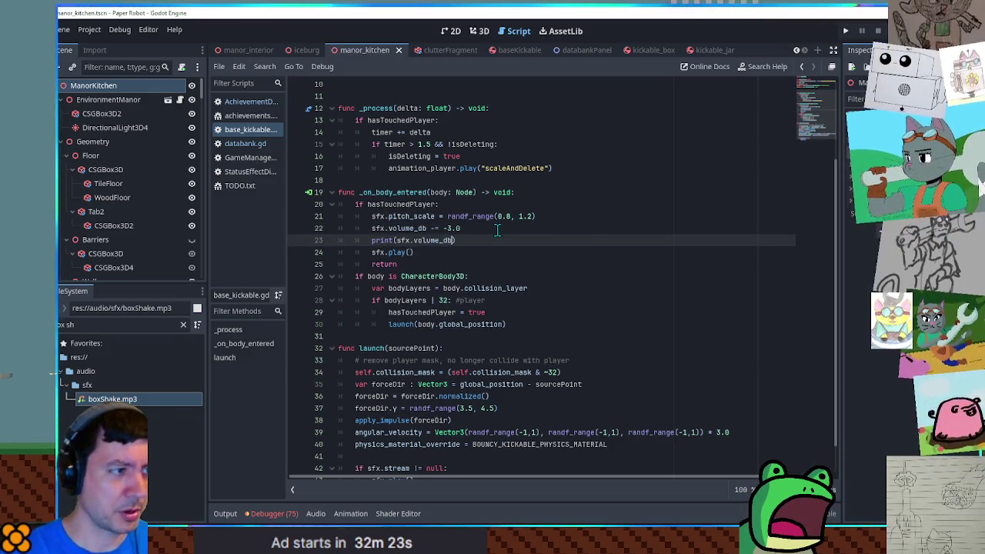
pyautogui.hotkey('ctrl', 's')
pyautogui.hotkey('ctrl', 's')
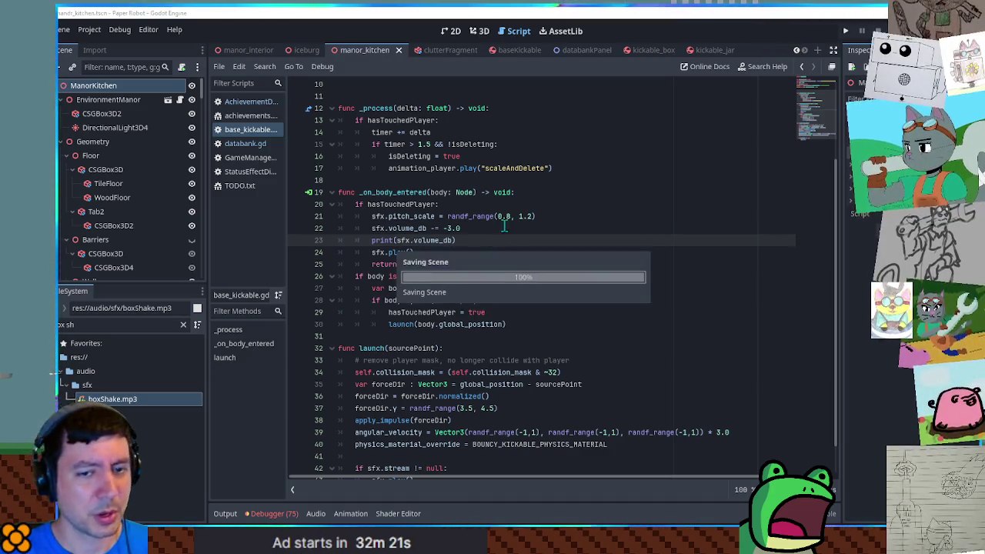
pyautogui.press('F5')
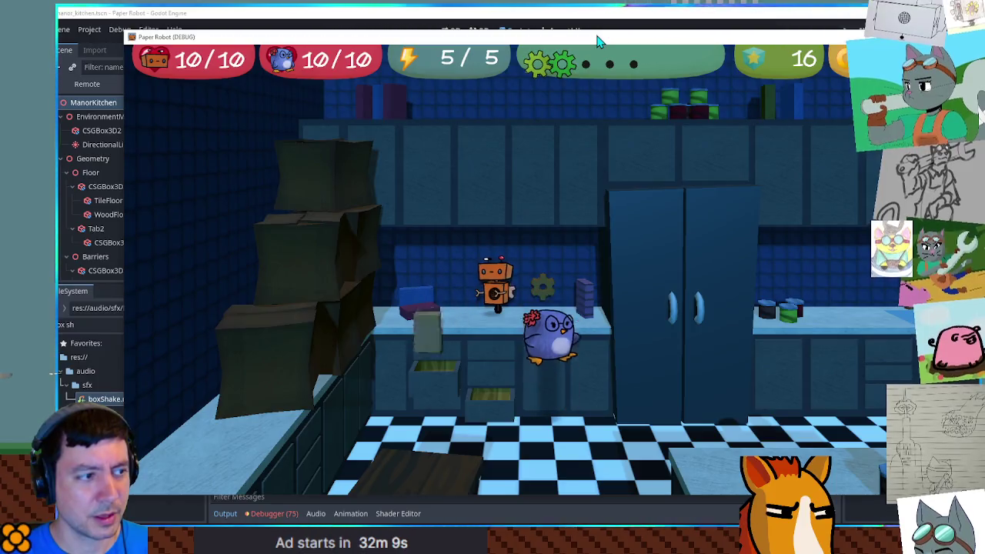
pyautogui.press('F8')
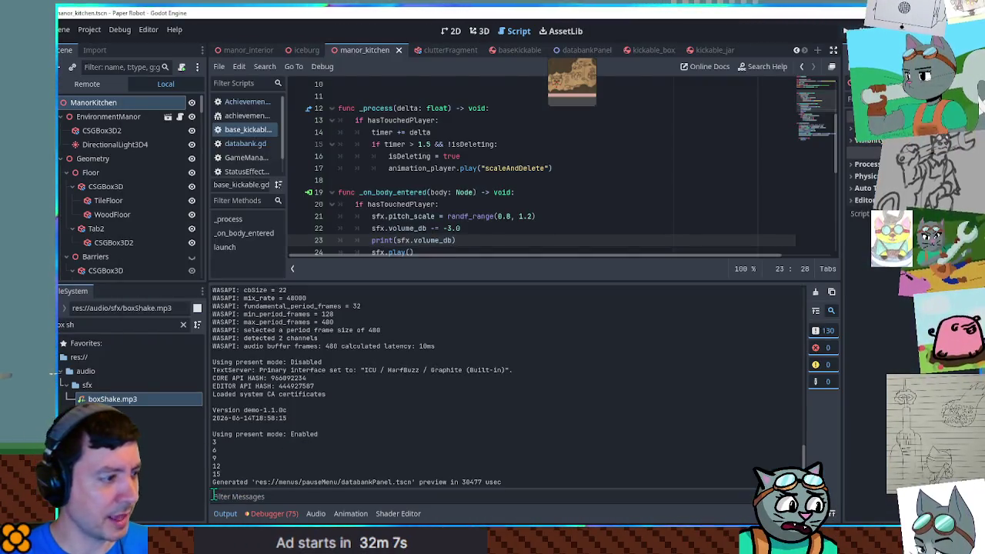
# Step: Delete the minus sign so line 22 reads 'sfx.volume_db -= 3.0'
pyautogui.scroll(-1, 508, 190)
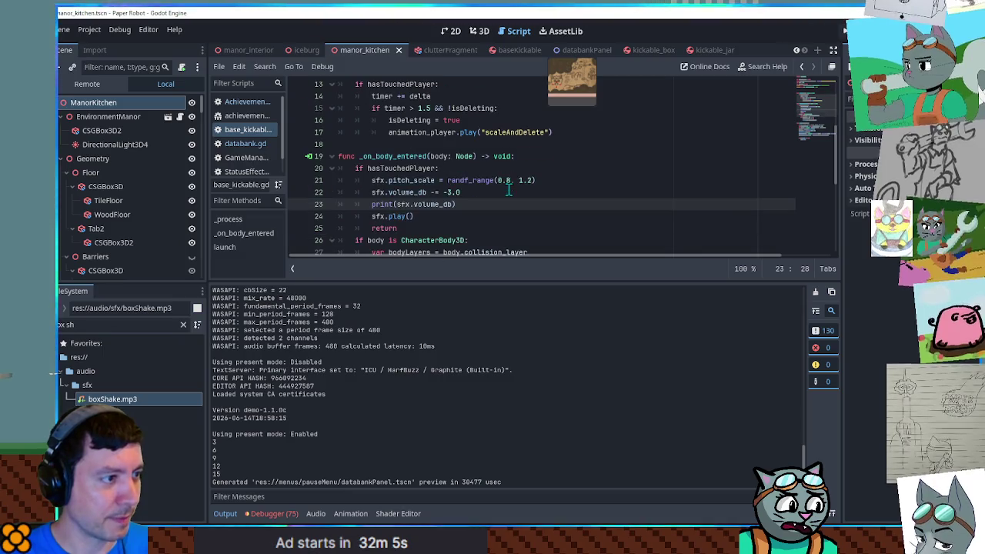
pyautogui.doubleClick(390, 192)
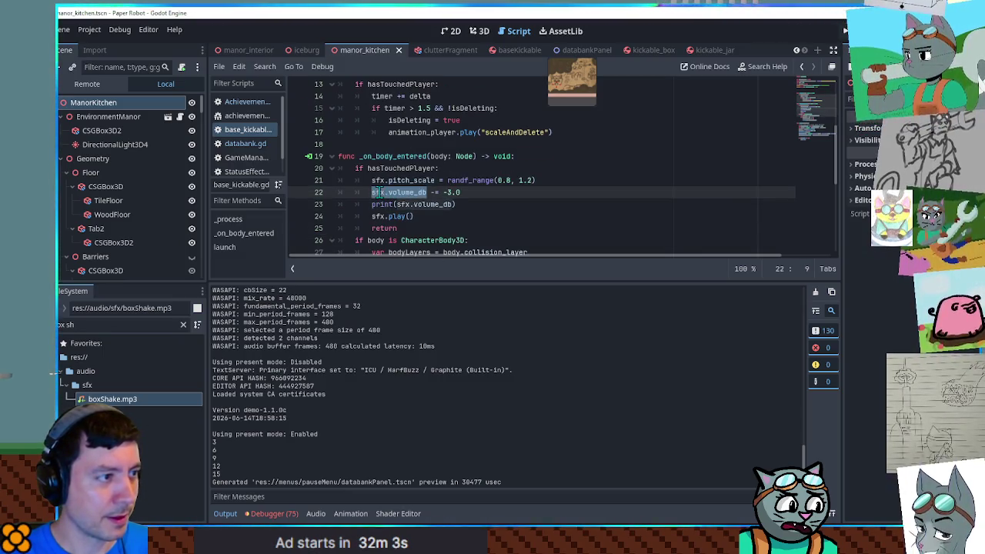
pyautogui.click(449, 193)
pyautogui.press('BackSpace')
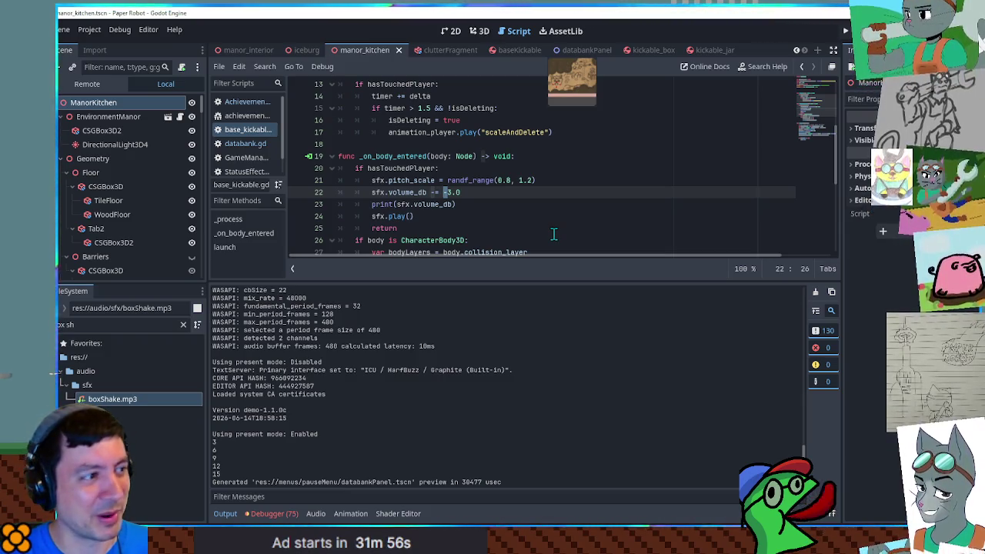
# Step: Remove the volume print line and test-run, then change the step to 1.0 and rerun
pyautogui.hotkey('ctrl', 's')
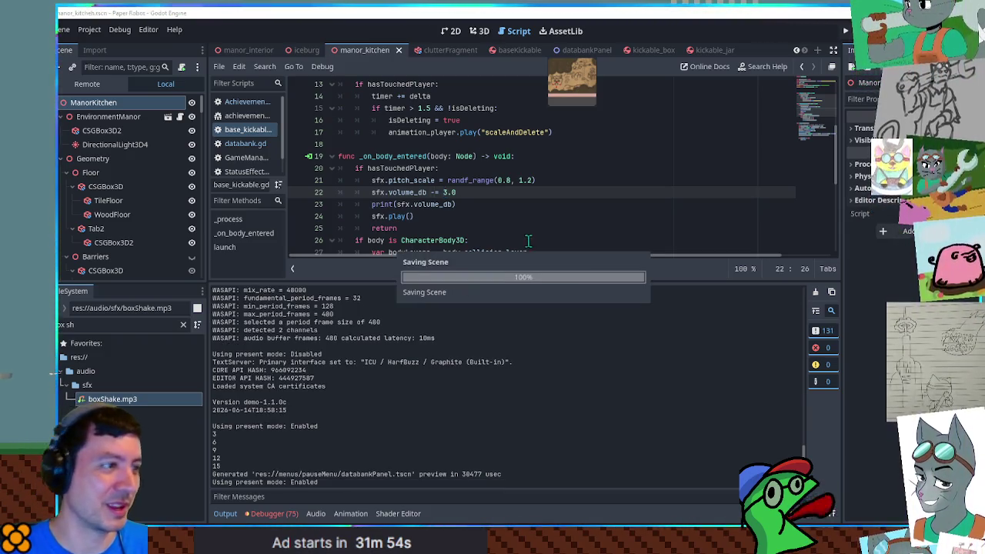
pyautogui.click(464, 204)
pyautogui.hotkey('ctrl', 'shift', 'k')
pyautogui.hotkey('ctrl', 's')
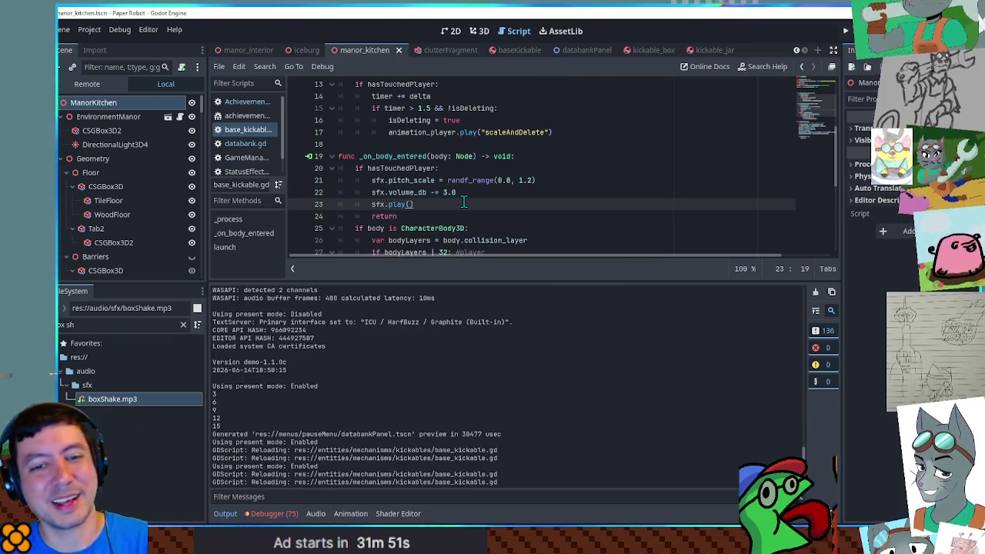
pyautogui.hotkey('ctrl', 's')
pyautogui.hotkey('ctrl', 'j')
pyautogui.press('F5')
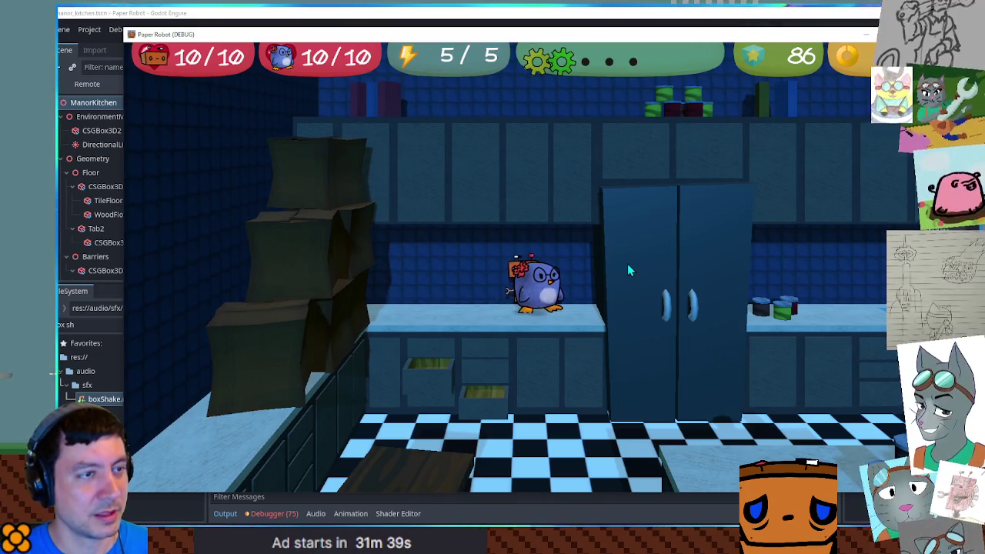
pyautogui.press('F8')
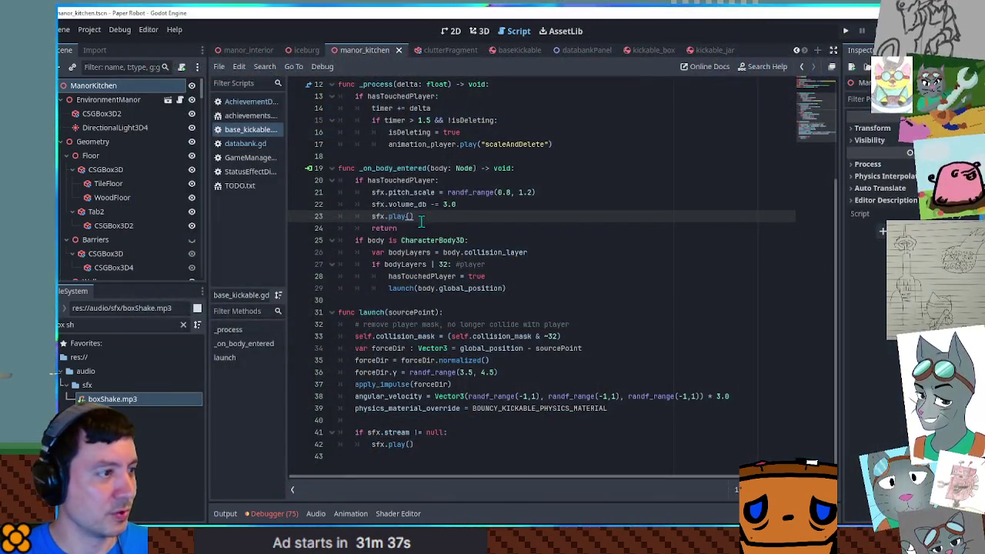
pyautogui.click(448, 203)
pyautogui.write('1')
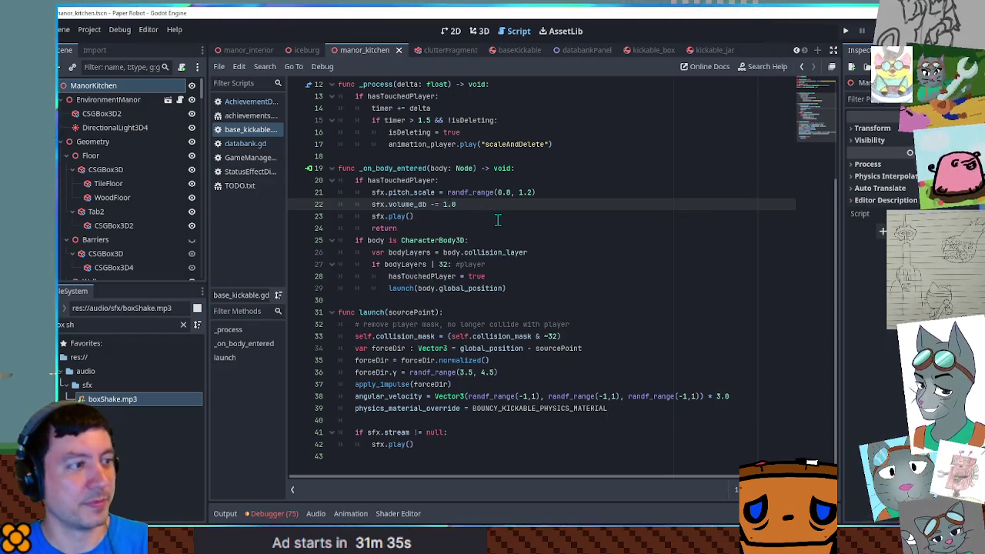
pyautogui.press('F5')
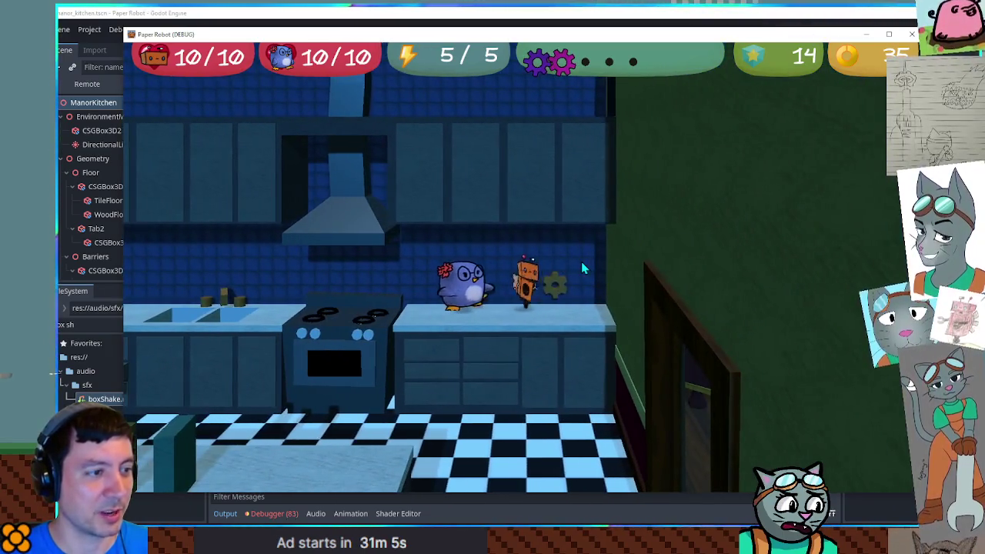
pyautogui.press('e')
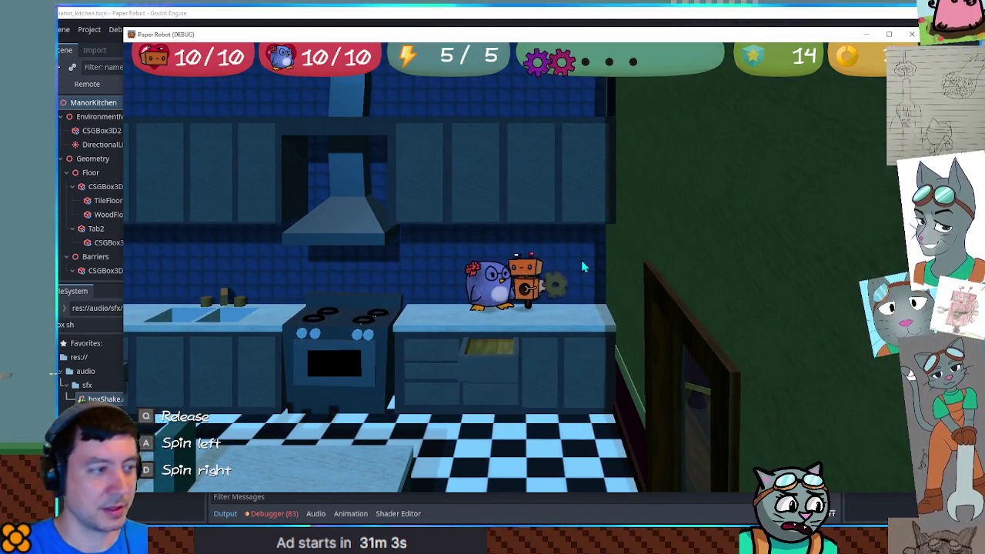
pyautogui.press('d')
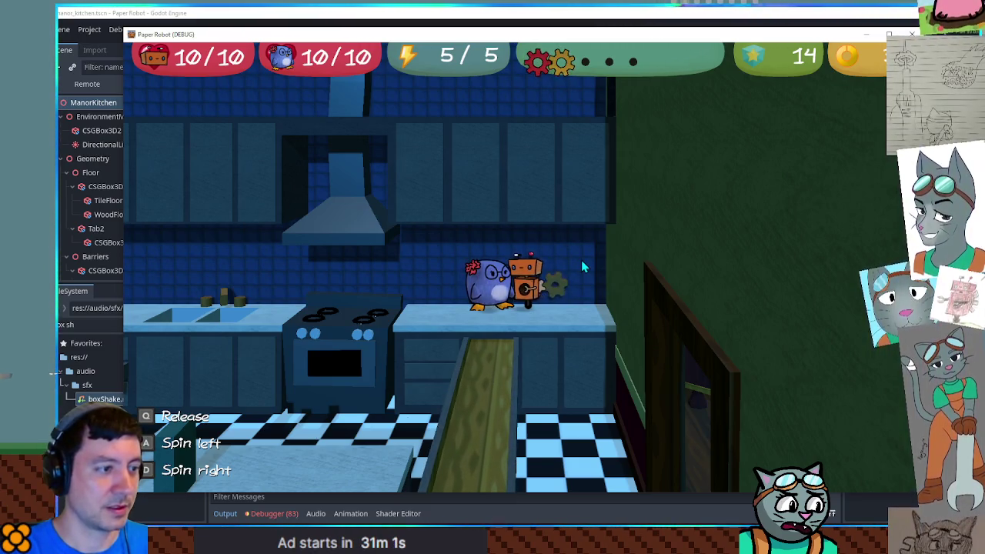
pyautogui.press('q')
pyautogui.press('Down')
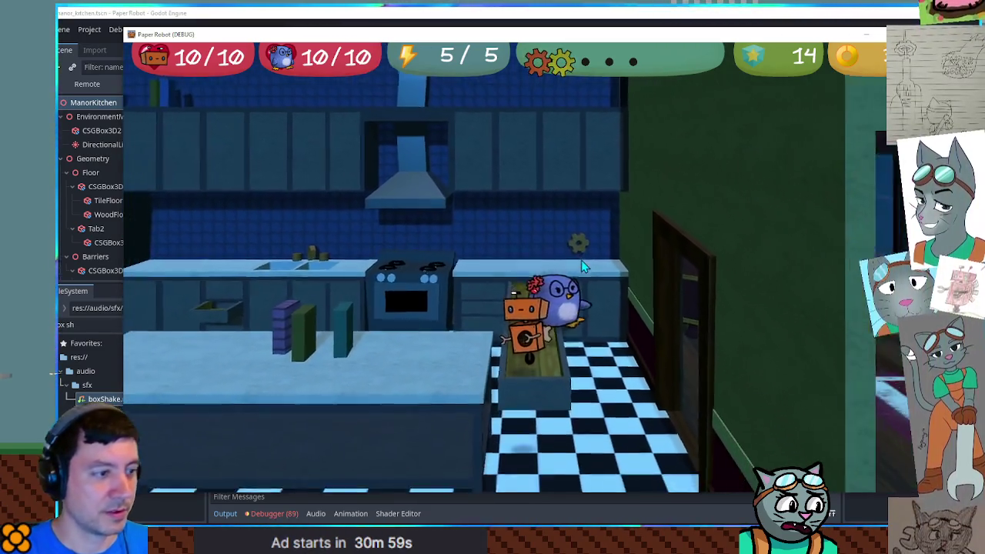
pyautogui.press('Left')
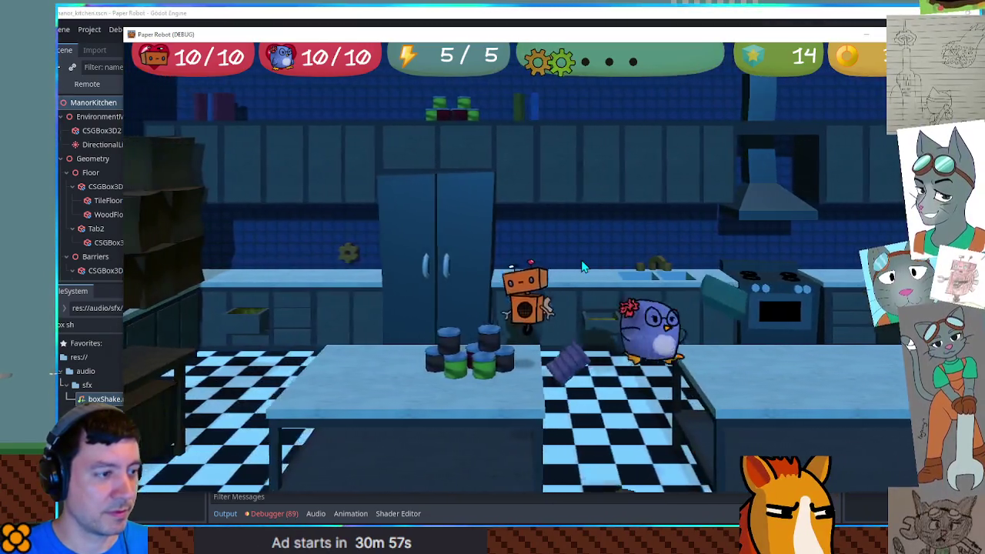
pyautogui.press('Left')
pyautogui.press('space')
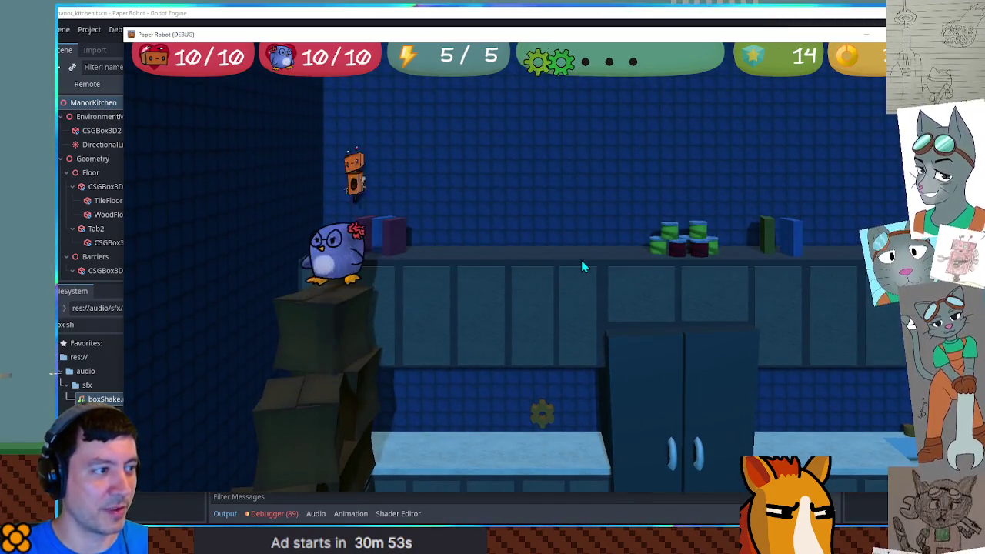
pyautogui.press('Right')
pyautogui.press('Right')
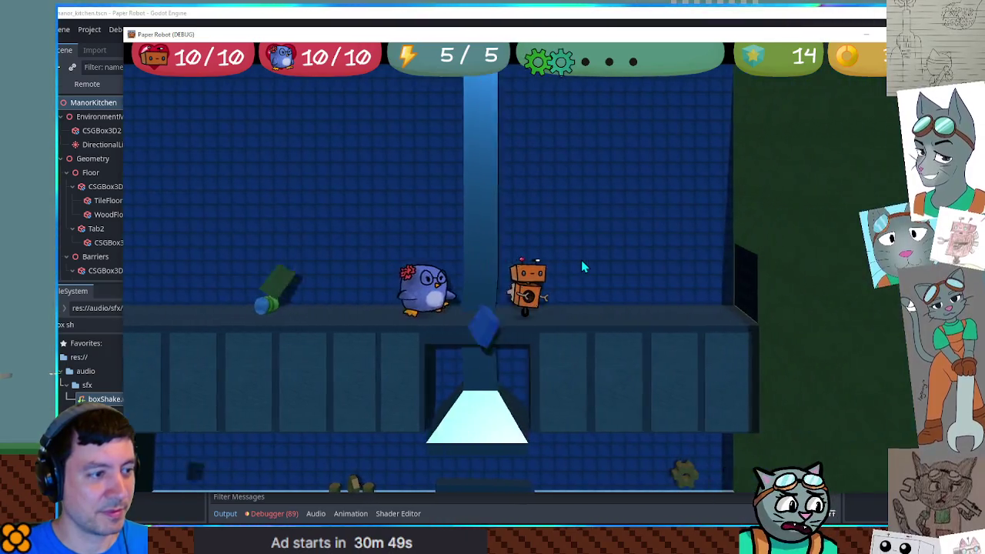
pyautogui.press('Right')
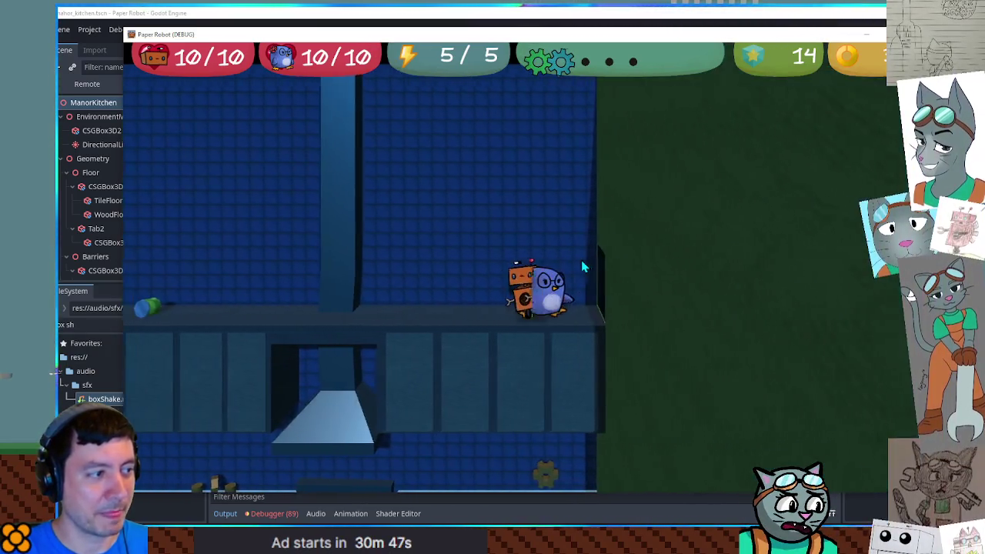
pyautogui.press('Right')
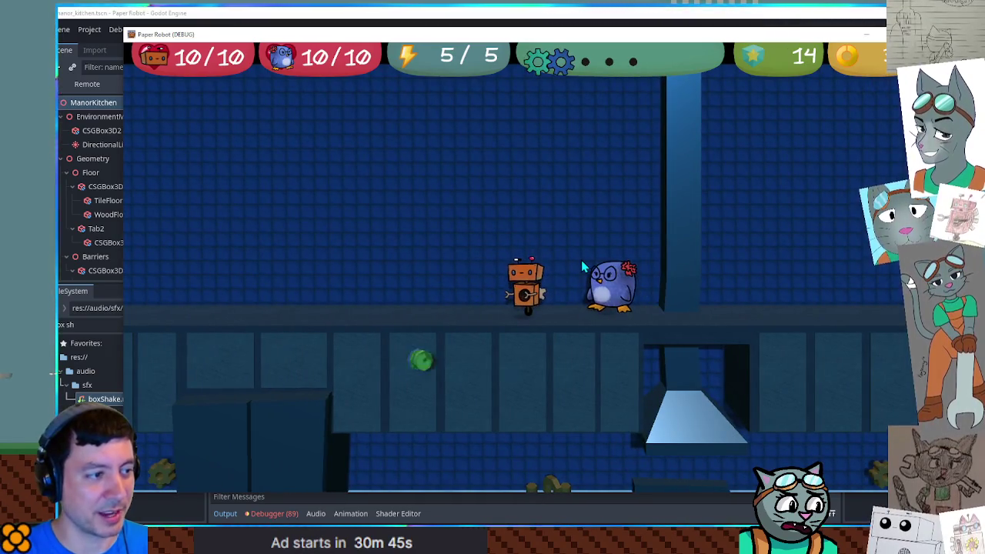
pyautogui.press('Down')
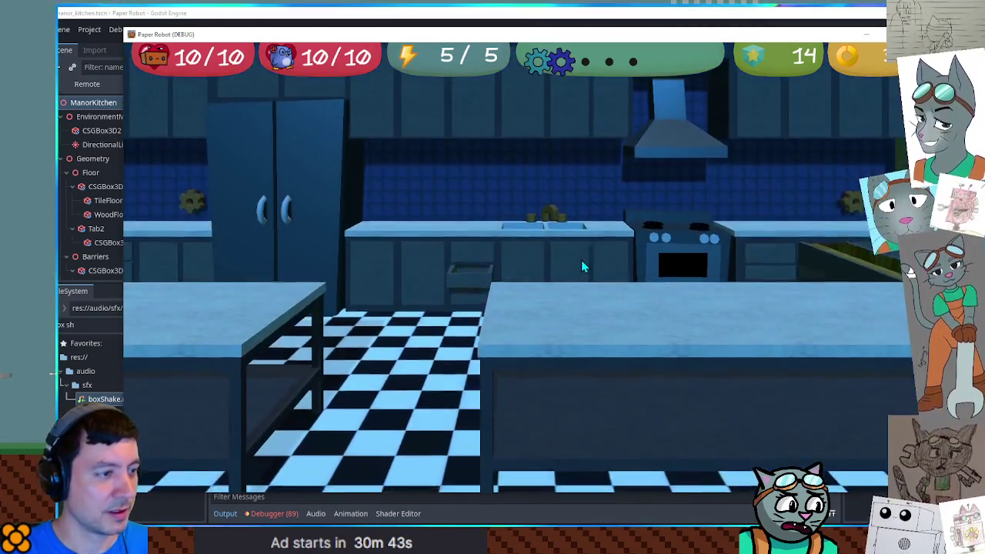
pyautogui.press('Up')
pyautogui.press('Down')
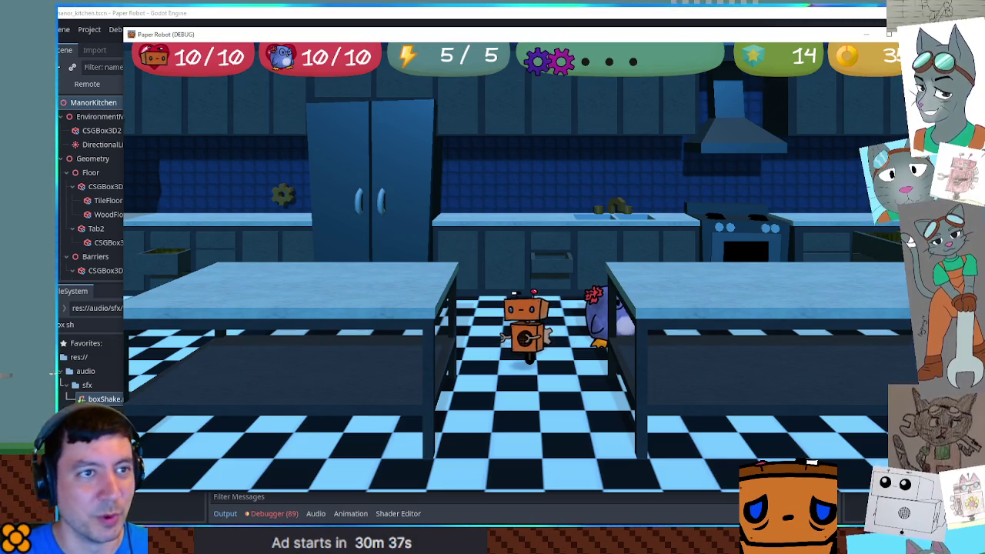
pyautogui.press('F8')
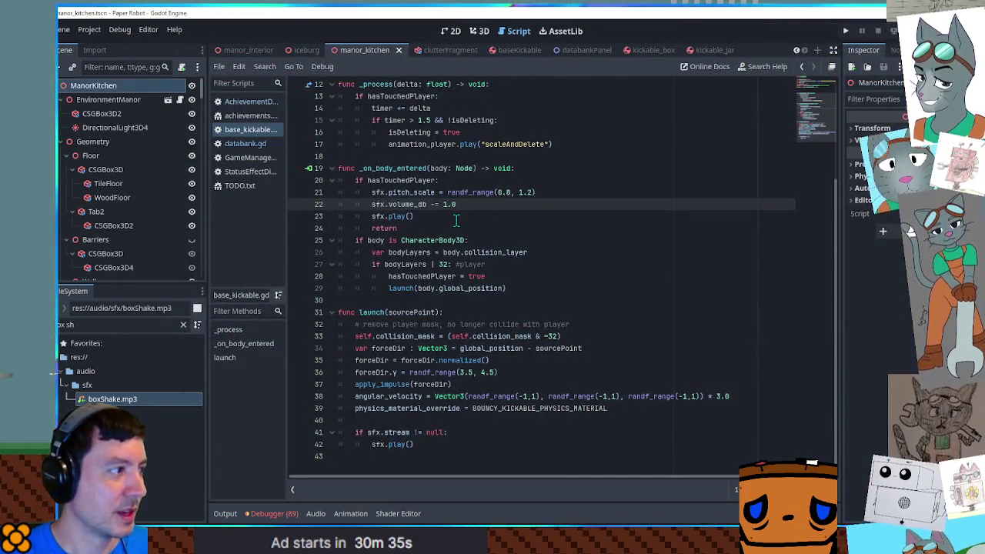
# Step: View the clutterFragment scene in 3D, then return to manor_kitchen and clear the selection
pyautogui.moveTo(650, 52)
pyautogui.mouseDown()
pyautogui.moveTo(740, 39)
pyautogui.moveTo(605, 58)
pyautogui.moveTo(557, 48)
pyautogui.moveTo(591, 49)
pyautogui.mouseUp()
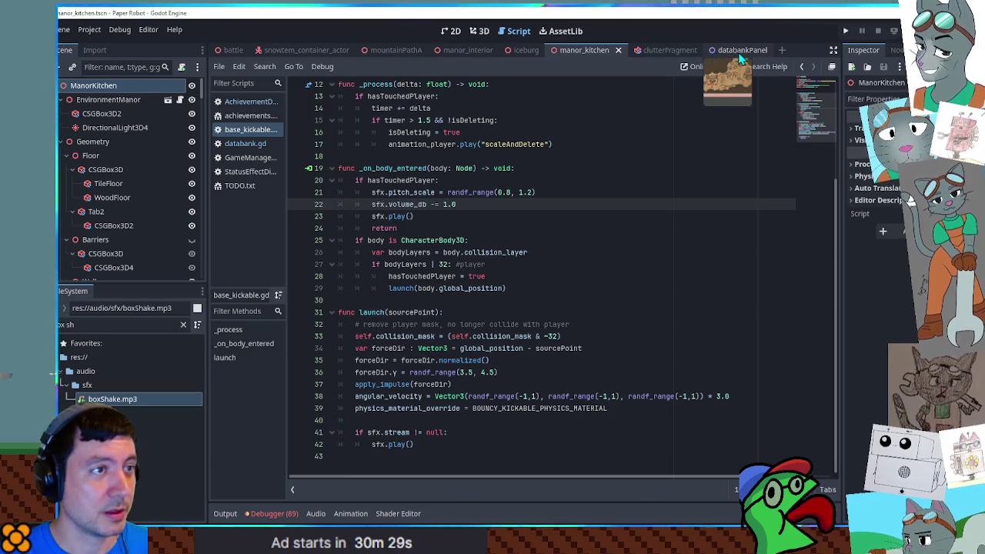
pyautogui.click(666, 50)
pyautogui.click(478, 34)
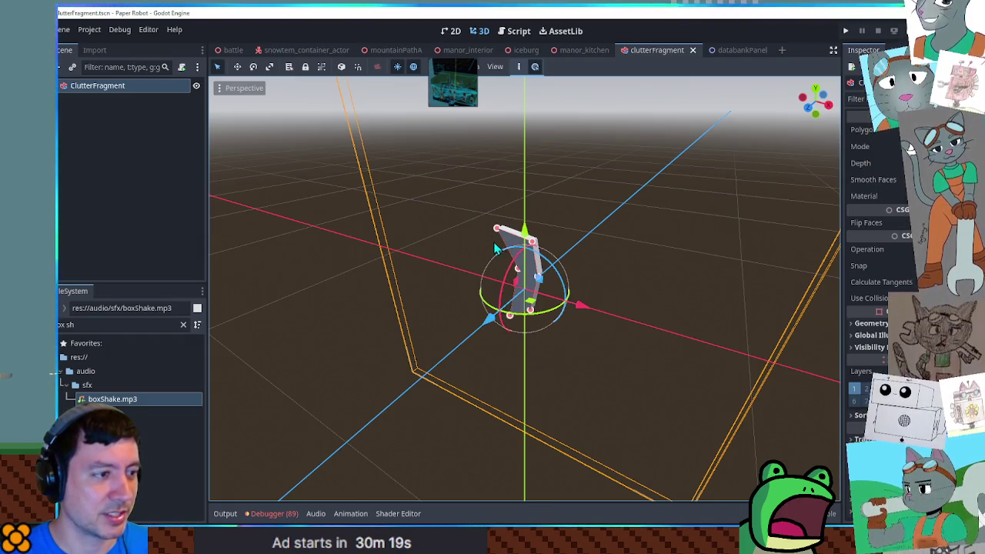
pyautogui.click(584, 50)
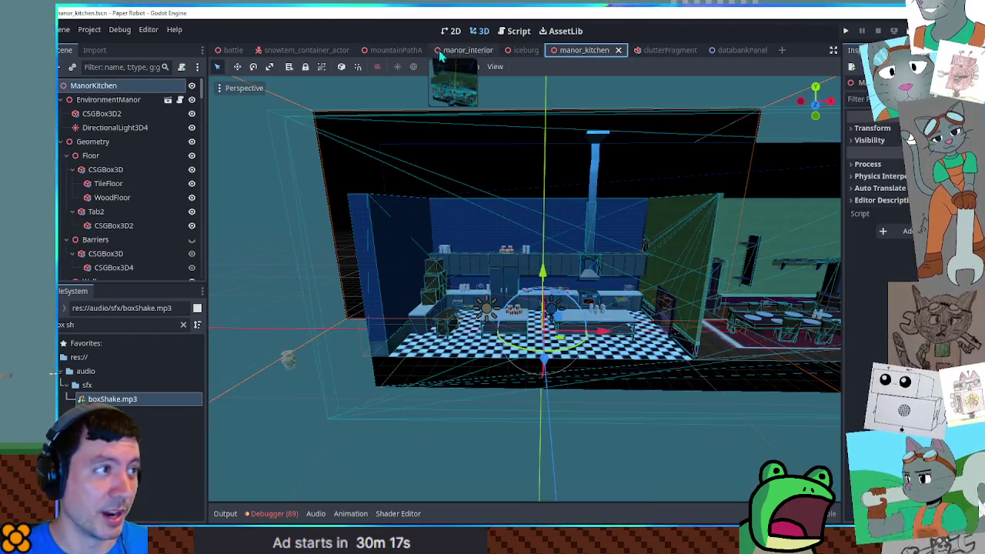
pyautogui.scroll(-2, 236, 52)
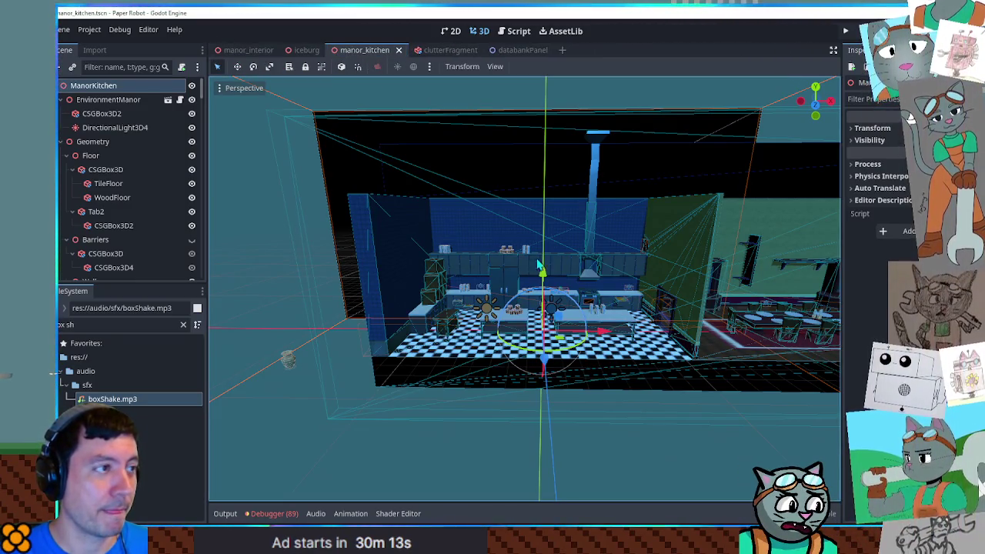
pyautogui.click(292, 184)
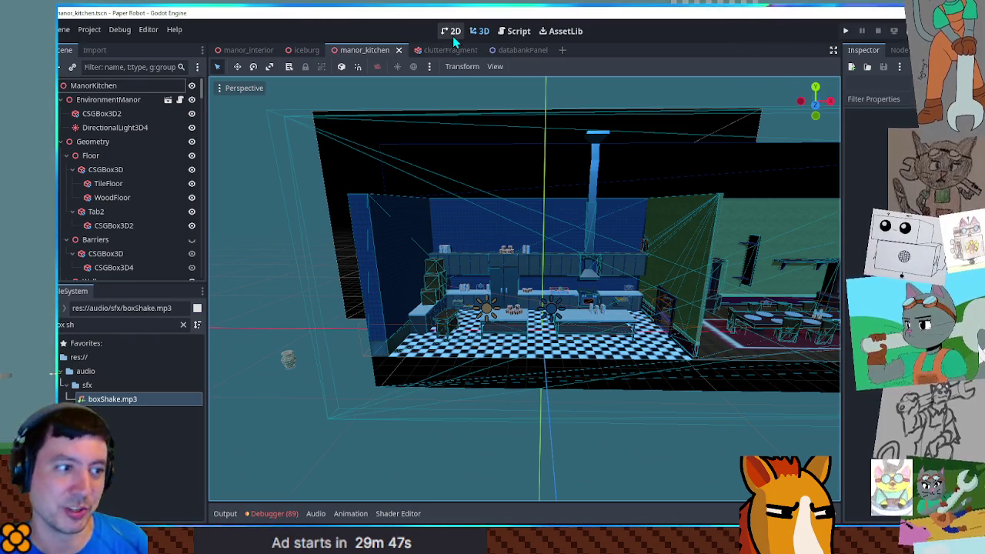
# Step: Orbit the manor_kitchen viewport toward the dining area, then save and launch the game
pyautogui.click(469, 49)
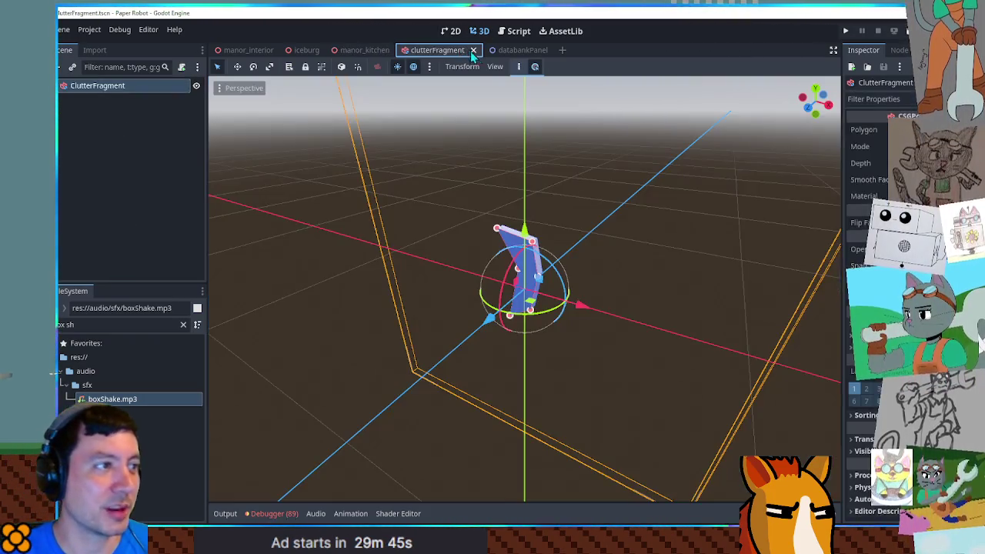
pyautogui.click(365, 51)
pyautogui.moveTo(684, 255); pyautogui.dragTo(670, 297)
pyautogui.moveTo(732, 291)
pyautogui.mouseDown()
pyautogui.moveTo(618, 282)
pyautogui.moveTo(651, 285)
pyautogui.mouseUp()
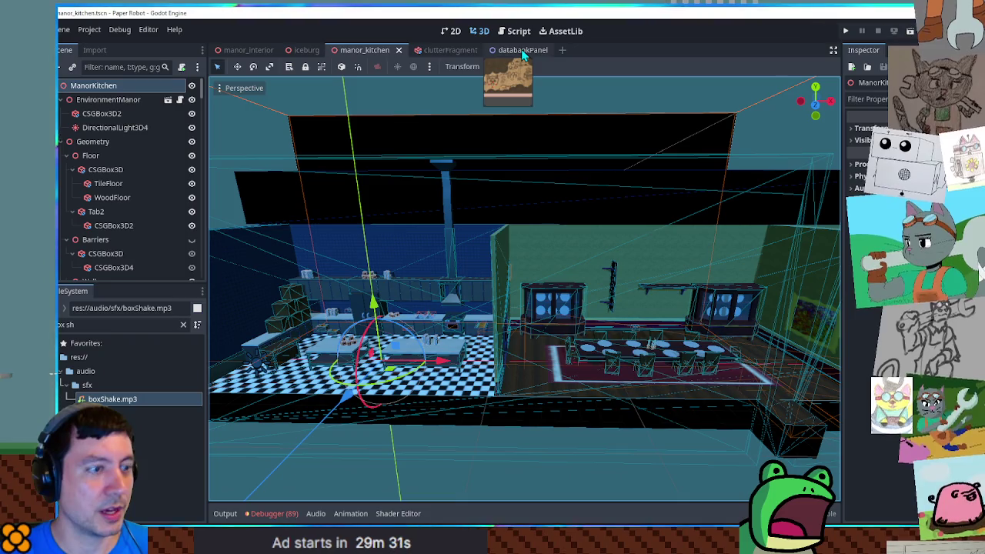
pyautogui.press('F5')
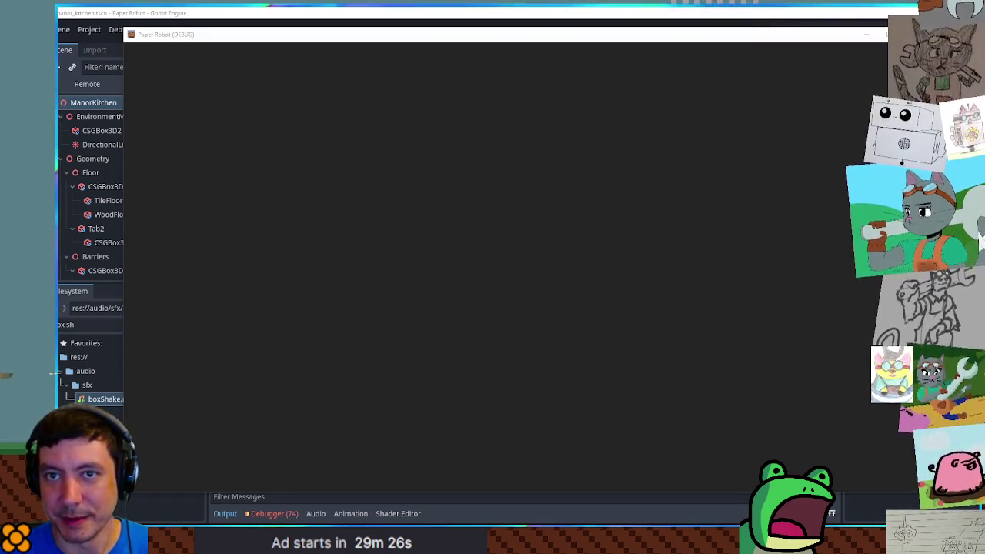
# Step: Open the pause menu and go to the Databank's Achievements list
pyautogui.press('Escape')
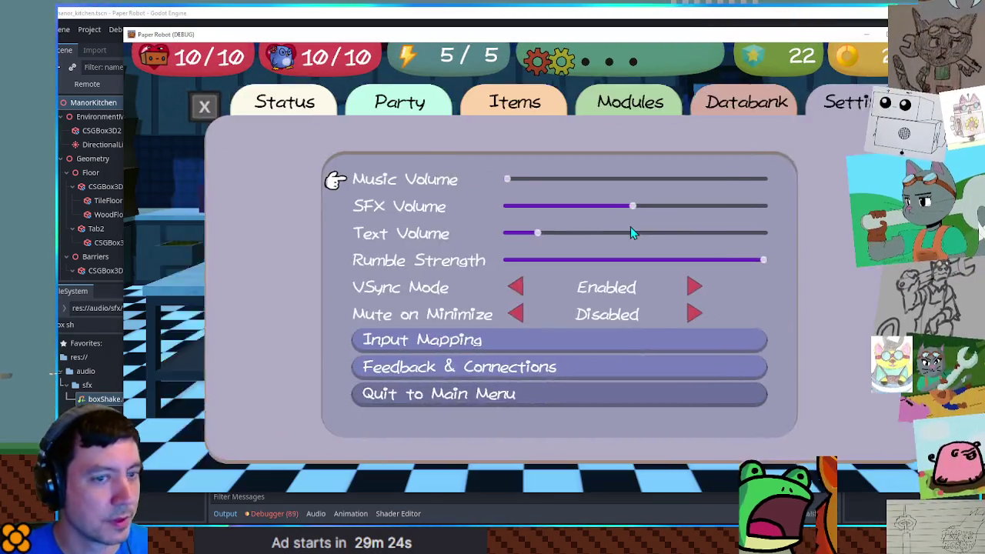
pyautogui.click(630, 232)
pyautogui.press('q')
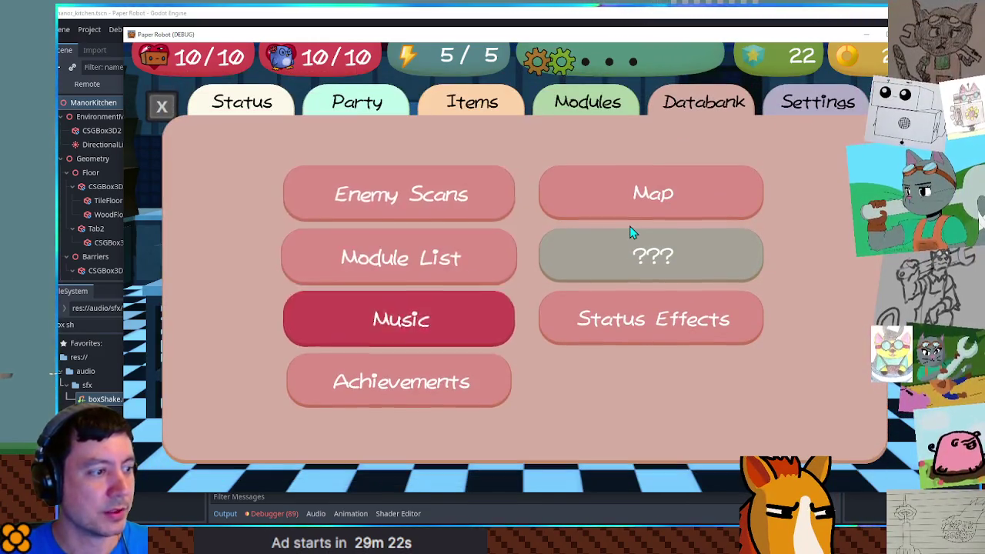
pyautogui.click(493, 397)
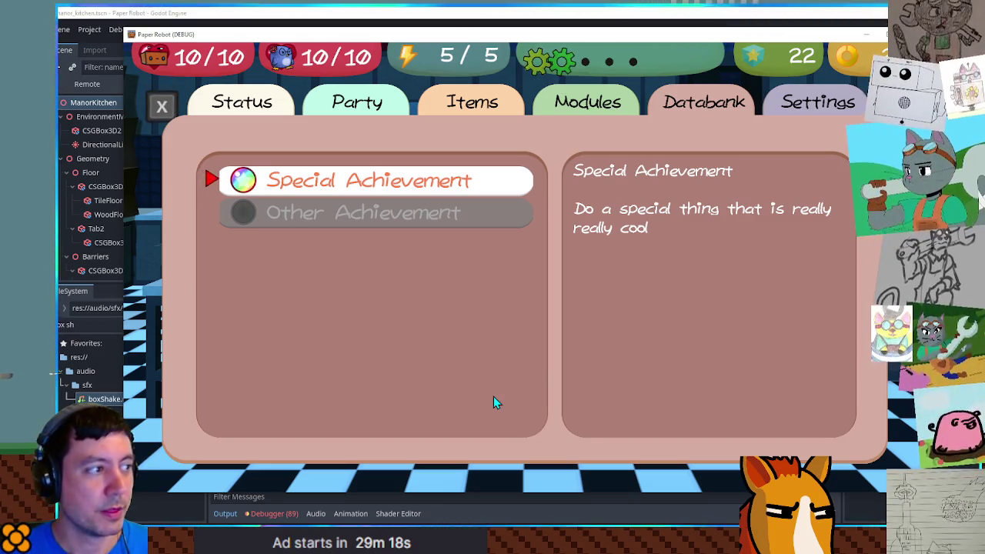
# Step: Flip between the Special and Other Achievement entries, then resume play
pyautogui.press('Down')
pyautogui.press('Up')
pyautogui.press('Down')
pyautogui.press('Up')
pyautogui.press('Down')
pyautogui.press('Up')
pyautogui.press('Down')
pyautogui.press('Up')
pyautogui.click(303, 213)
pyautogui.press('Up')
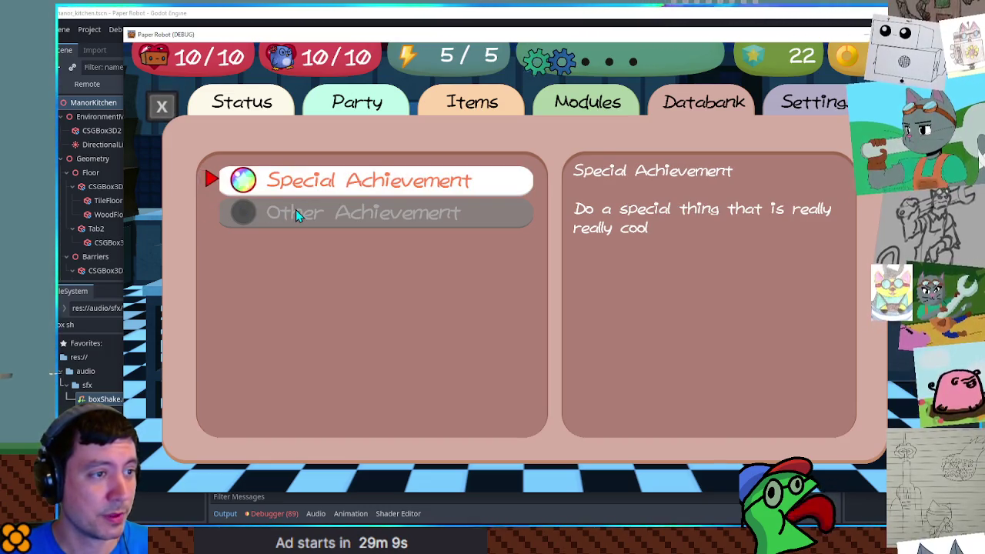
pyautogui.press('Down')
pyautogui.press('Up')
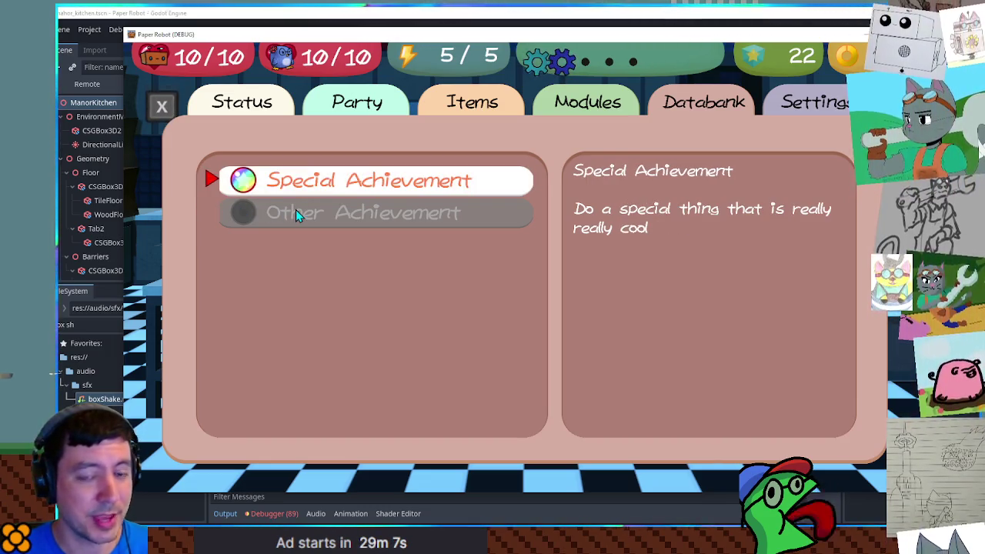
pyautogui.press('Down')
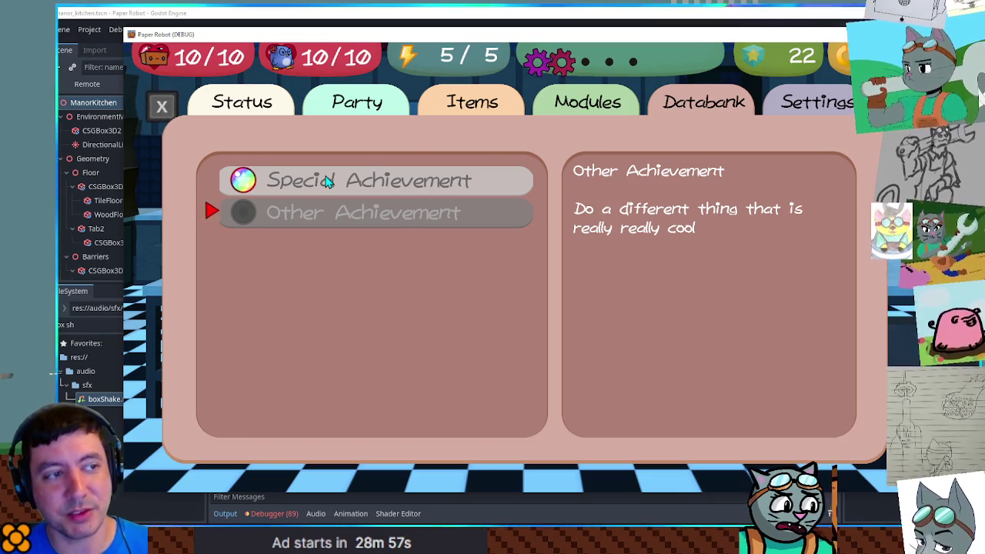
pyautogui.press('Escape')
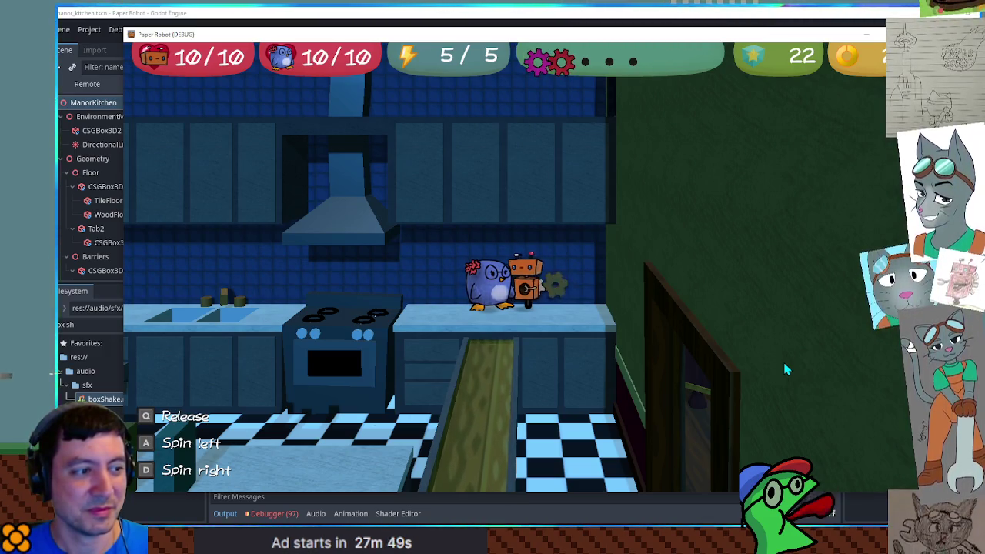
# Step: Walk the robot along the plank, drop the penguin, and jump onto the kitchen counter
pyautogui.press('Down')
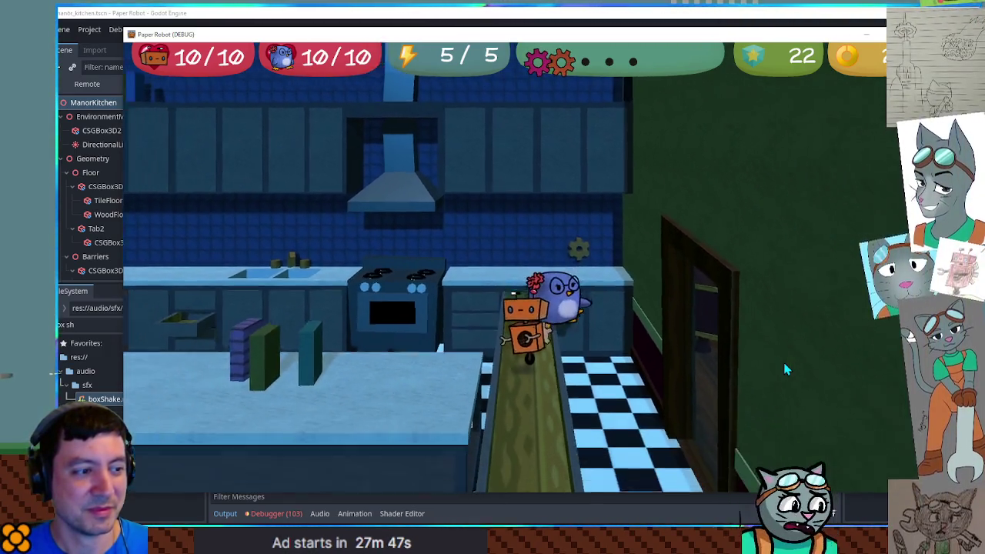
pyautogui.press('Down')
pyautogui.press('Left')
pyautogui.press('Up')
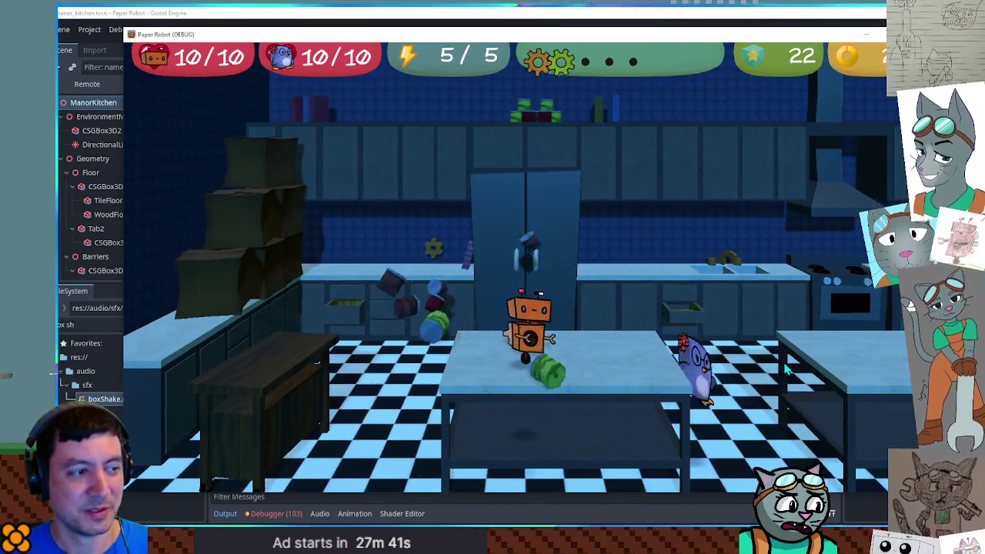
pyautogui.press('a')
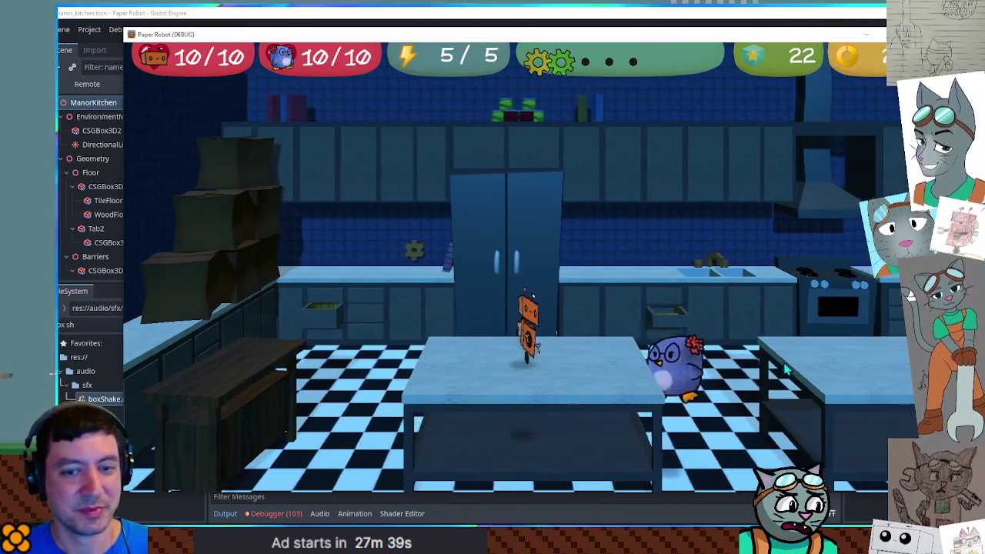
pyautogui.press('space')
# Step: Climb the boxes to the upper shelf, walk into the can stack, and drop to the floor
pyautogui.press('a')
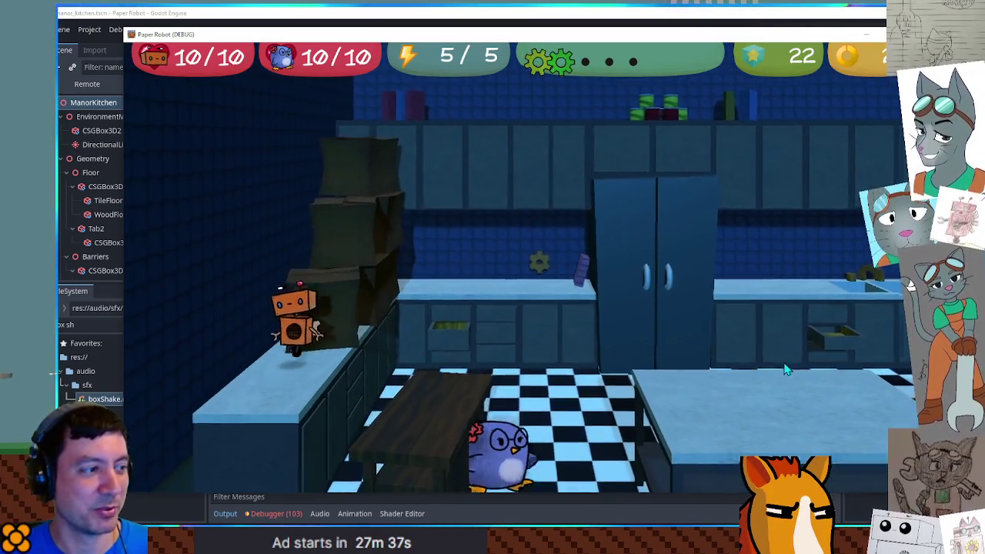
pyautogui.press('space')
pyautogui.press('space')
pyautogui.press('d')
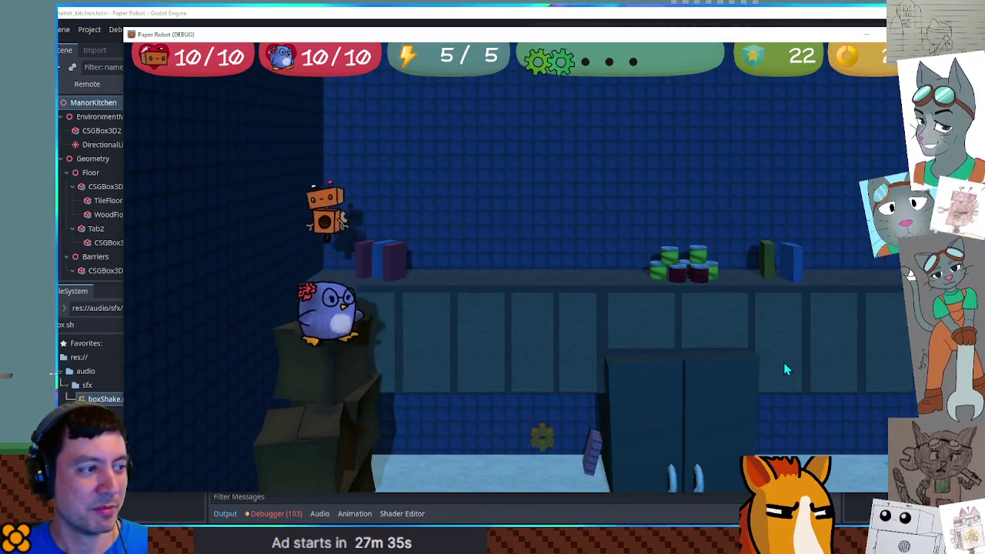
pyautogui.press('d')
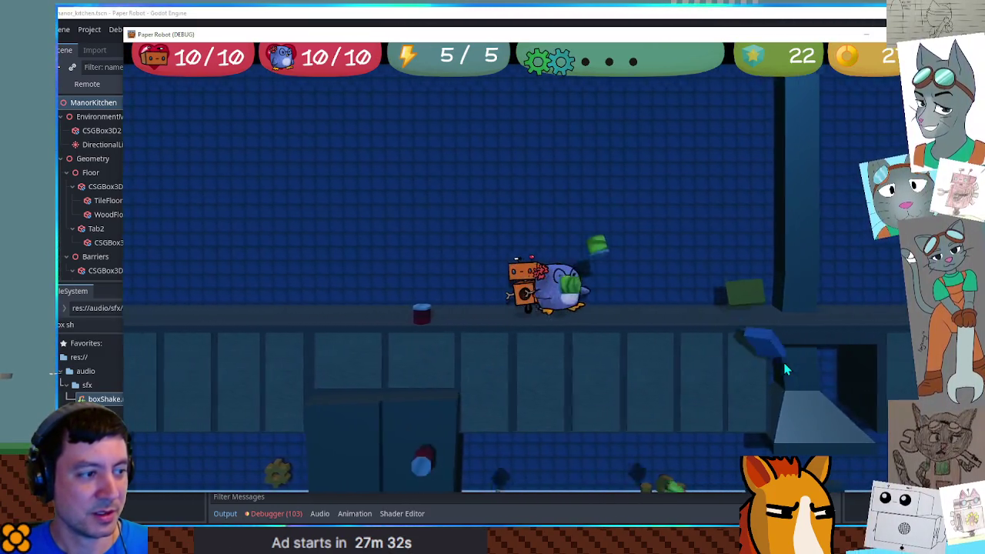
pyautogui.press('d')
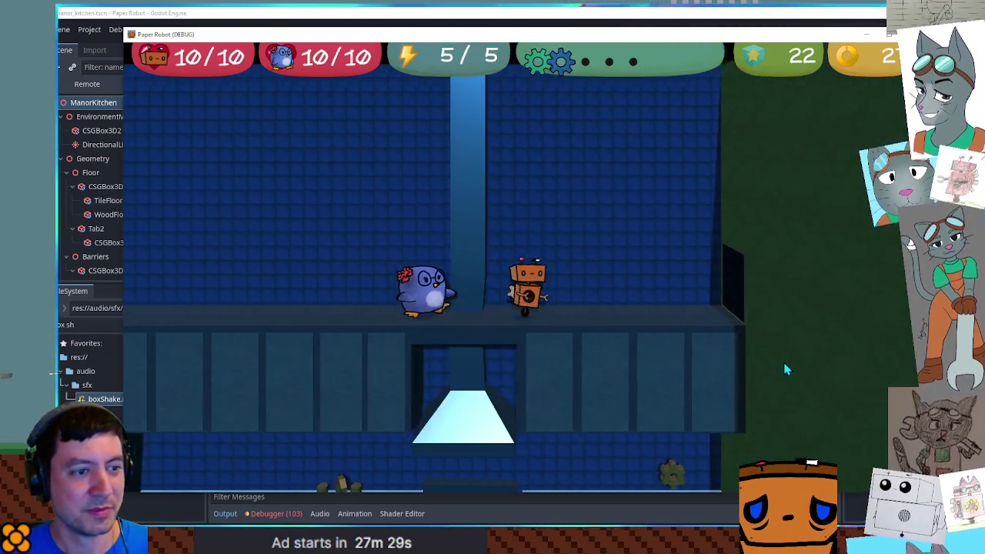
pyautogui.press('space')
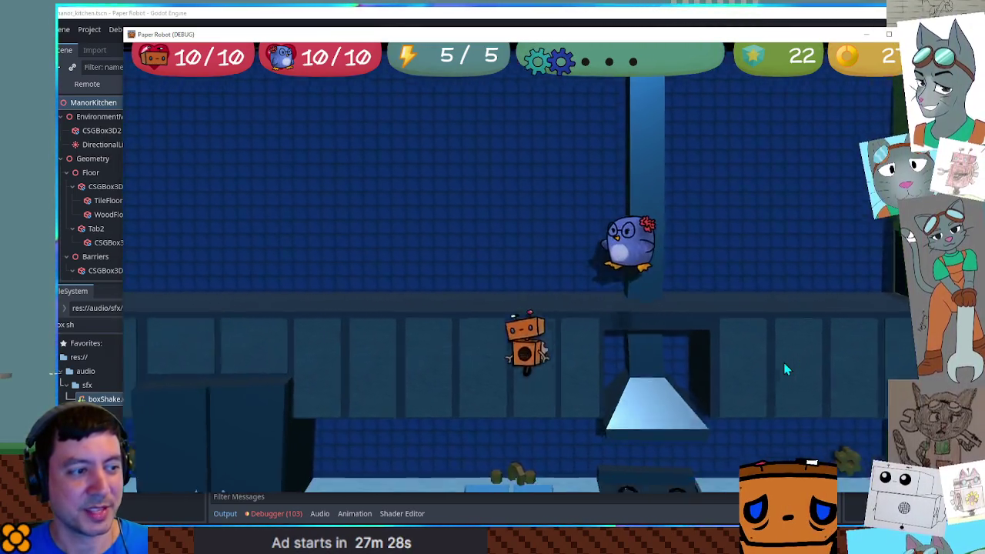
pyautogui.press('s')
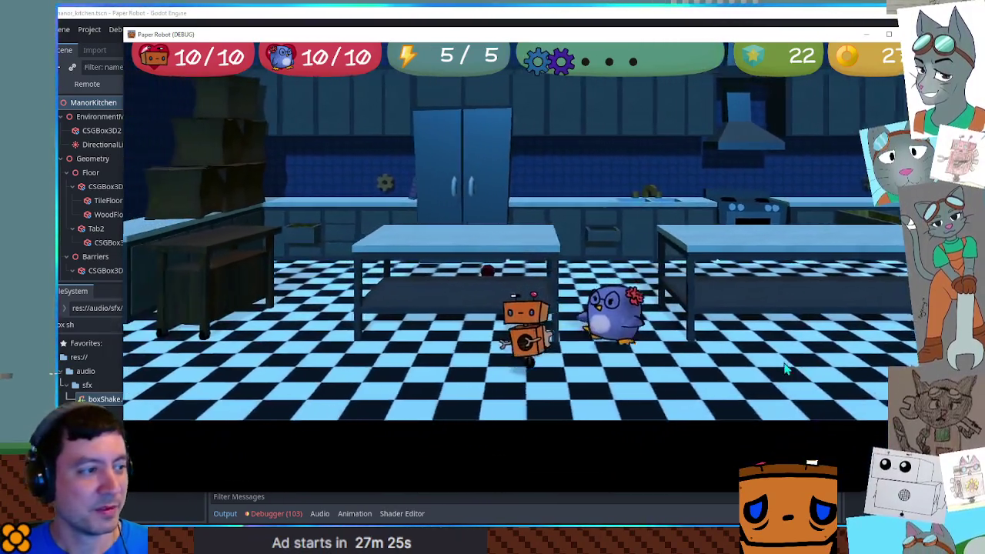
pyautogui.press('e')
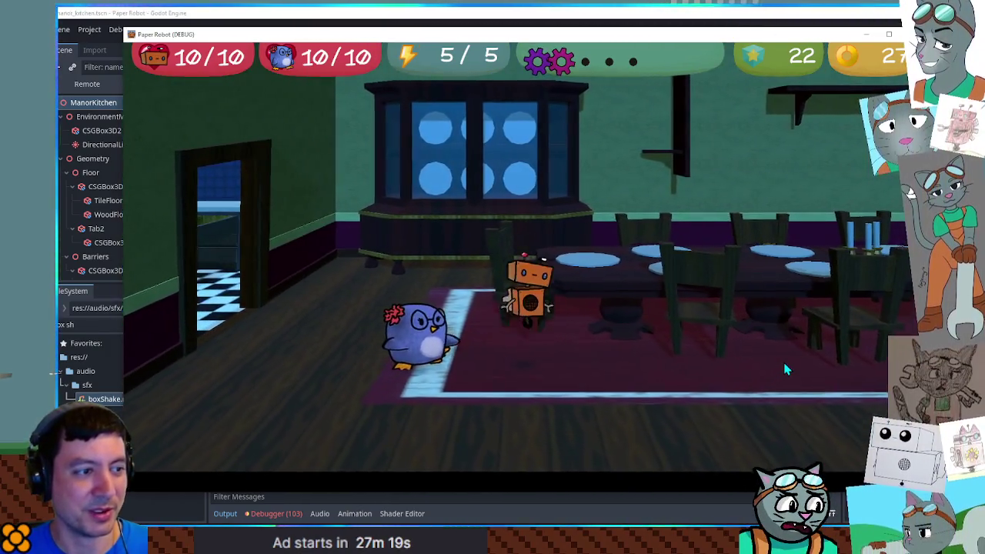
# Step: Walk the robot along the dining tables, let the camera follow it, and jump onto the back counter
pyautogui.press('d')
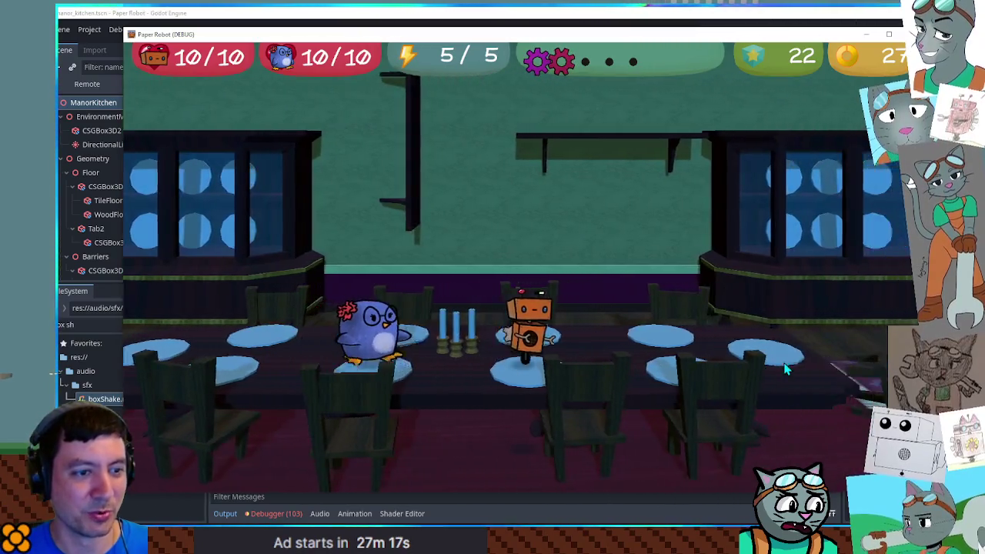
pyautogui.press('d')
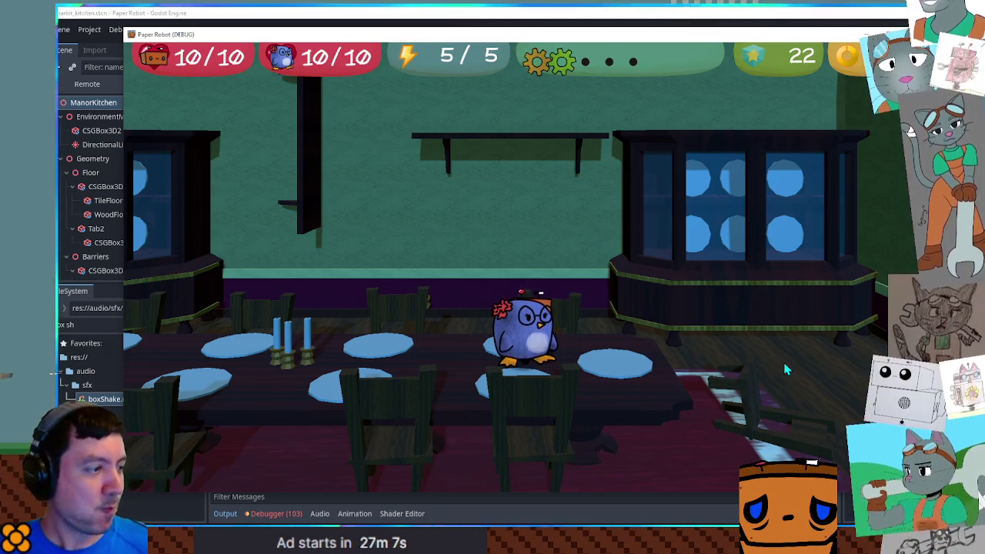
pyautogui.press('Tab')
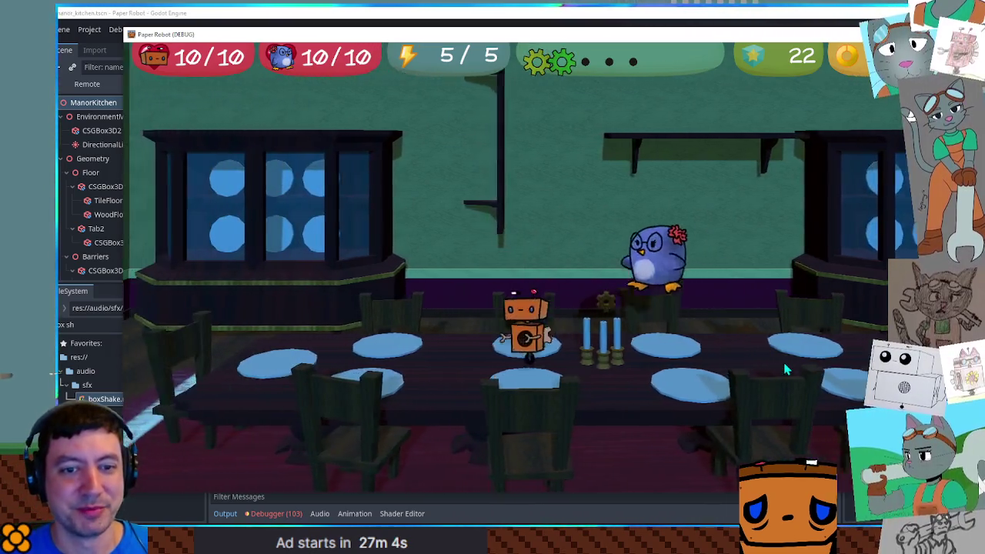
pyautogui.press('space')
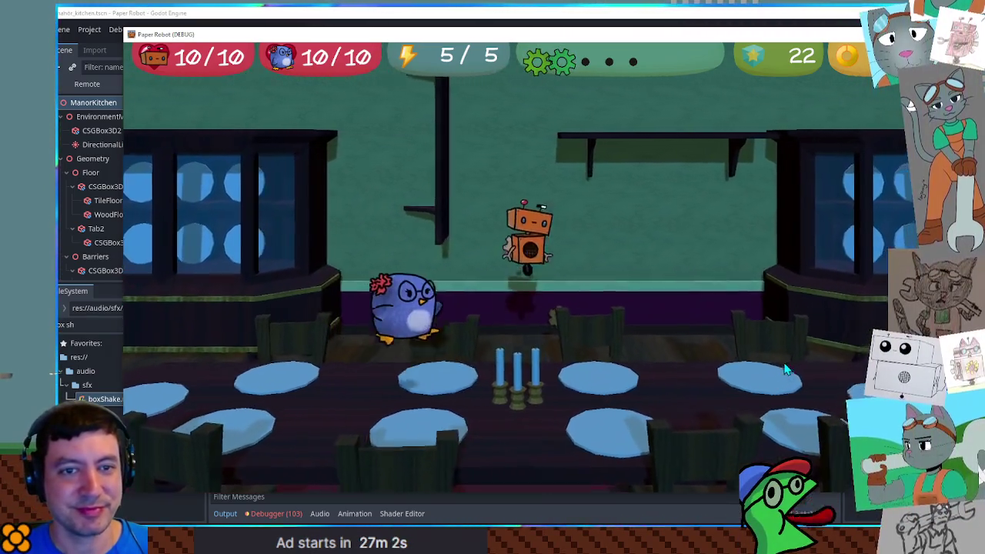
# Step: Drop the robot off the counter and walk it left past the table into the kitchen
pyautogui.press('Left')
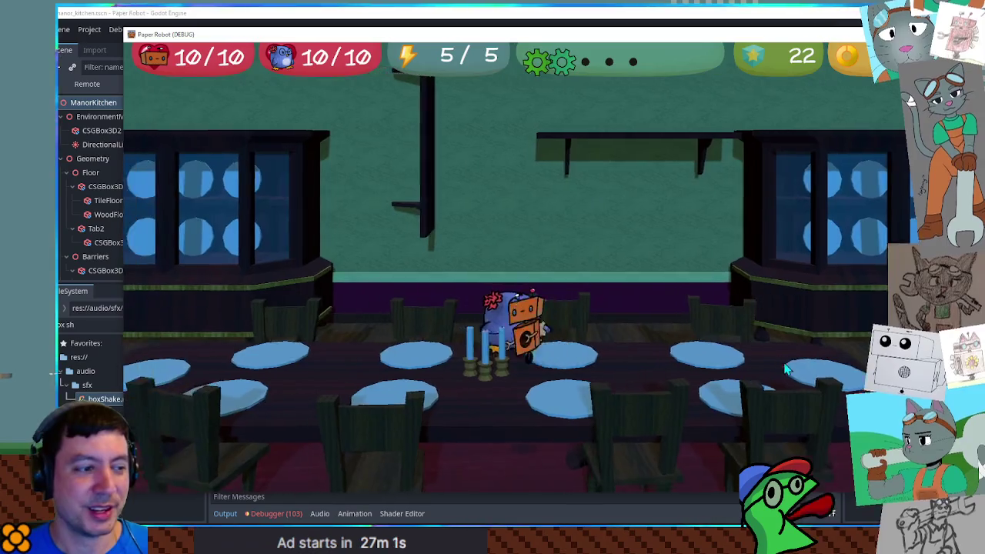
pyautogui.press('Up')
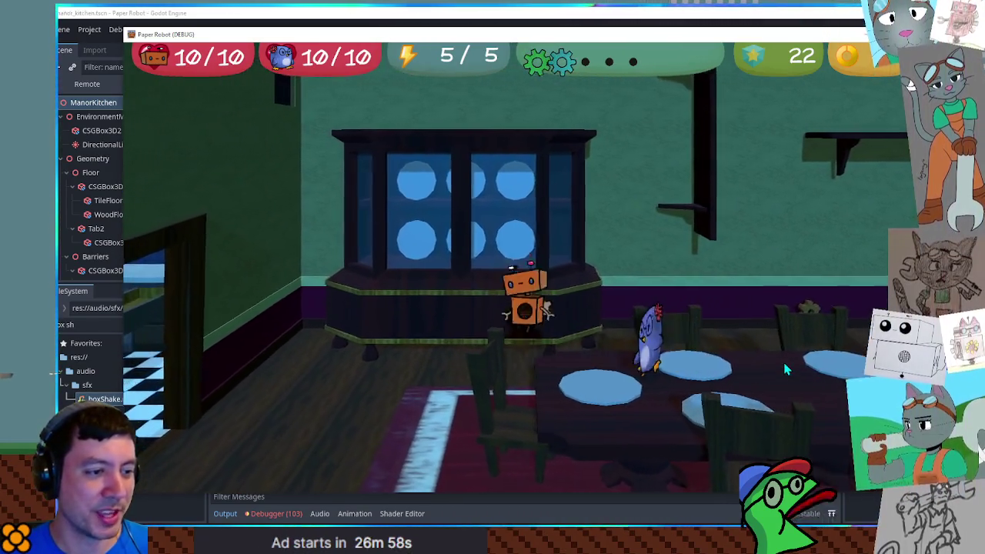
pyautogui.press('Left')
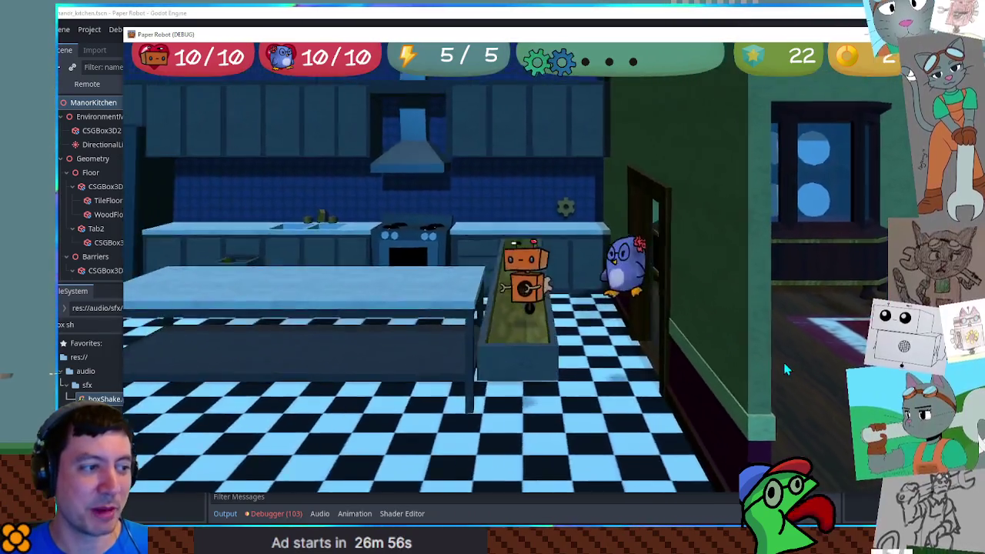
pyautogui.press('Up')
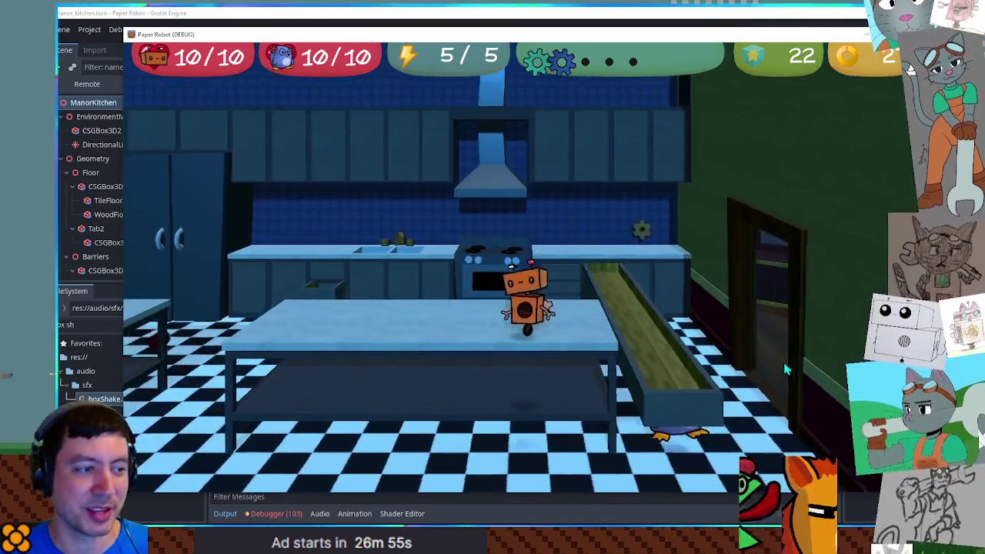
# Step: Walk the robot past the fridge onto the left counter and step it right beside the penguin
pyautogui.press('Left')
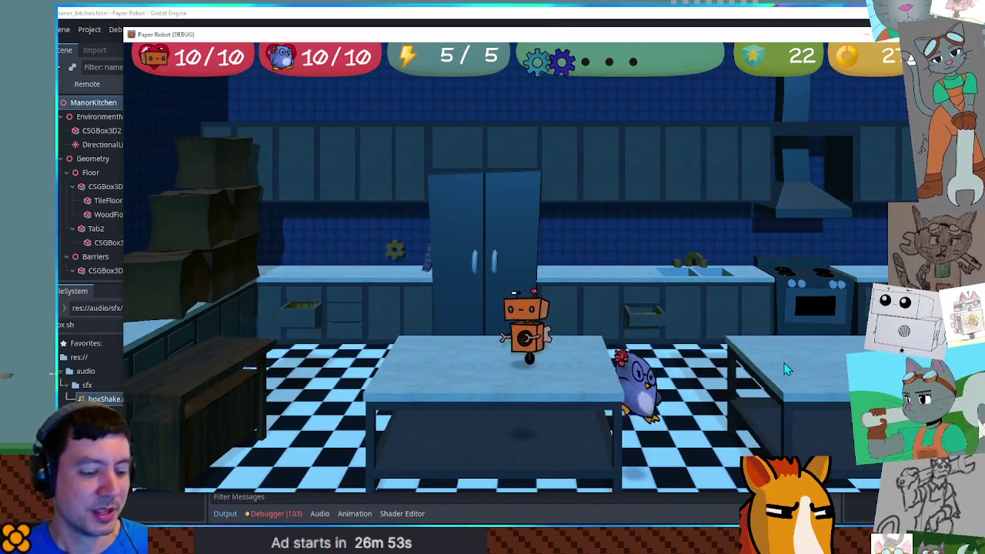
pyautogui.press('Left')
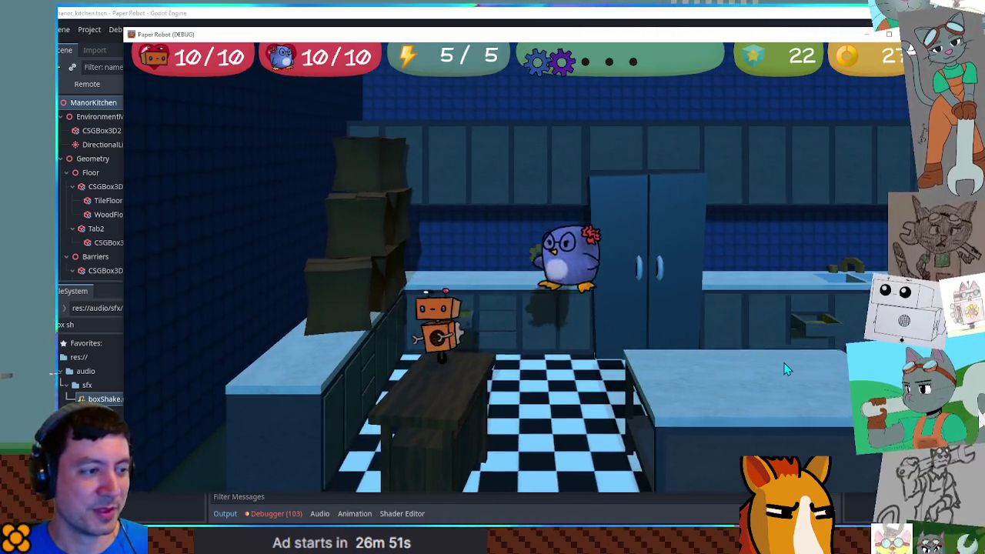
pyautogui.press('Right')
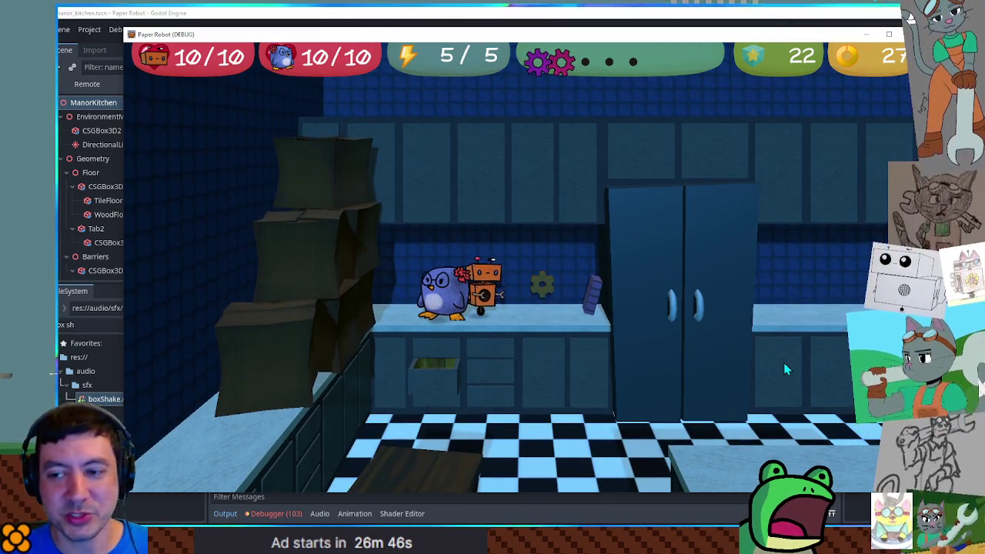
pyautogui.press('Right')
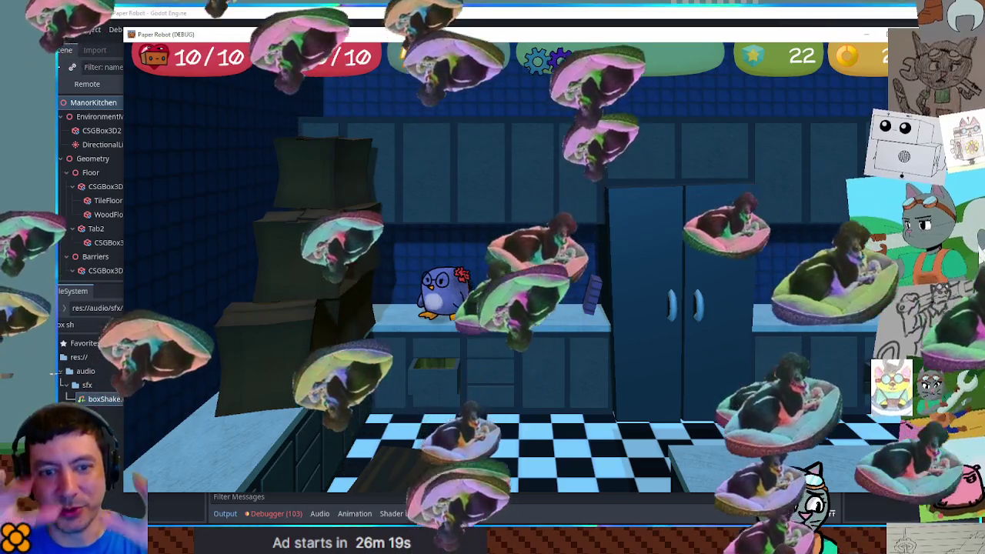
pyautogui.press('Tab')
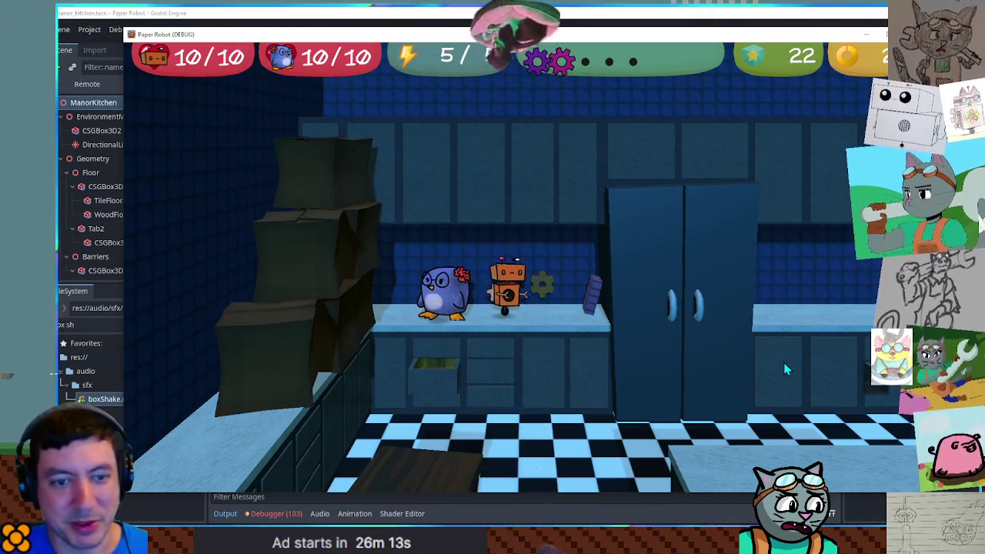
pyautogui.press('Right')
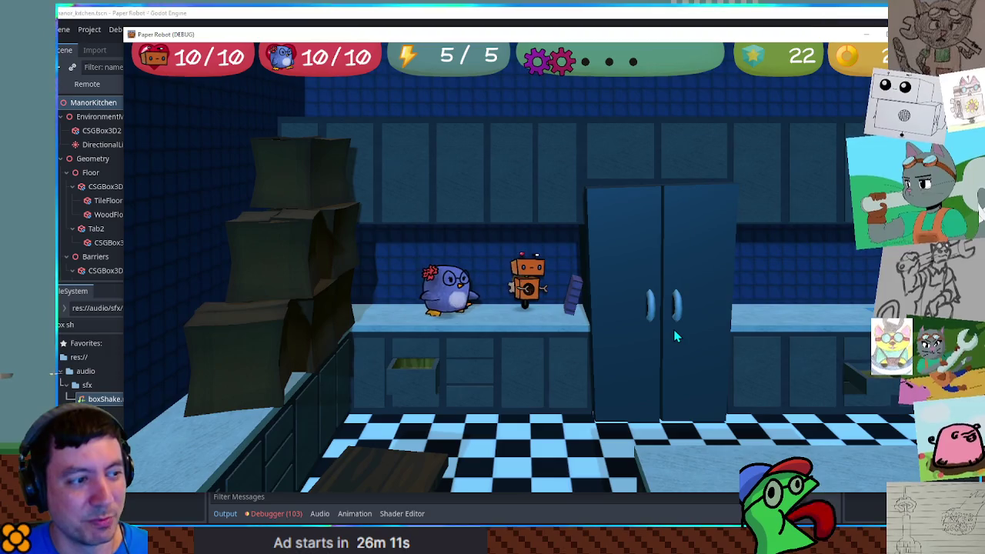
# Step: Walk the robot along the counter, down to the floor and back, then across the plank onto the table
pyautogui.press('Right')
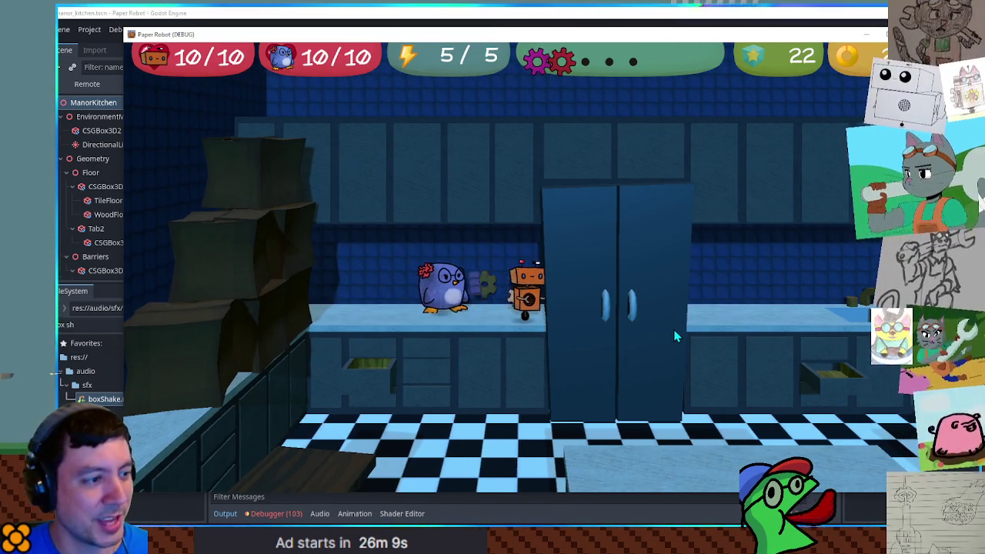
pyautogui.press('Left')
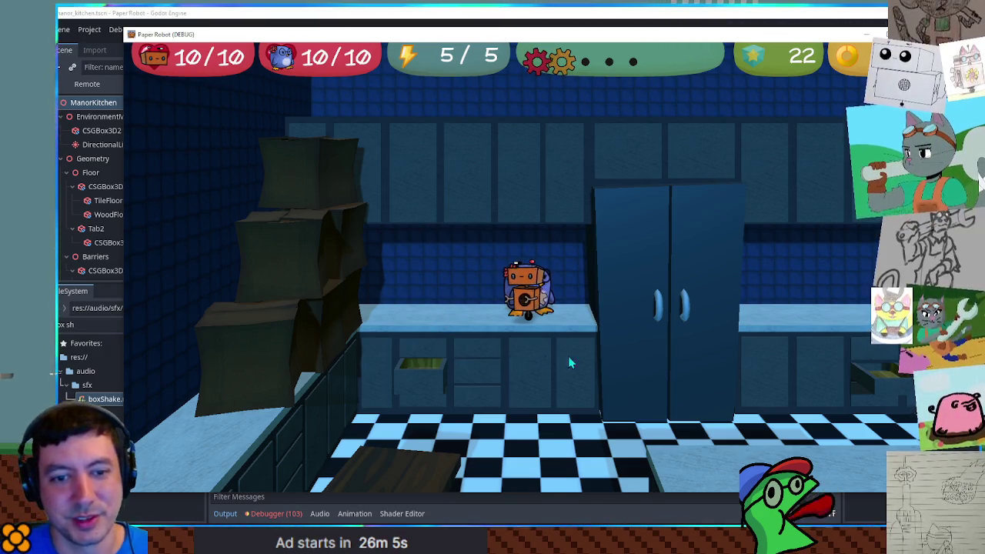
pyautogui.press('Down')
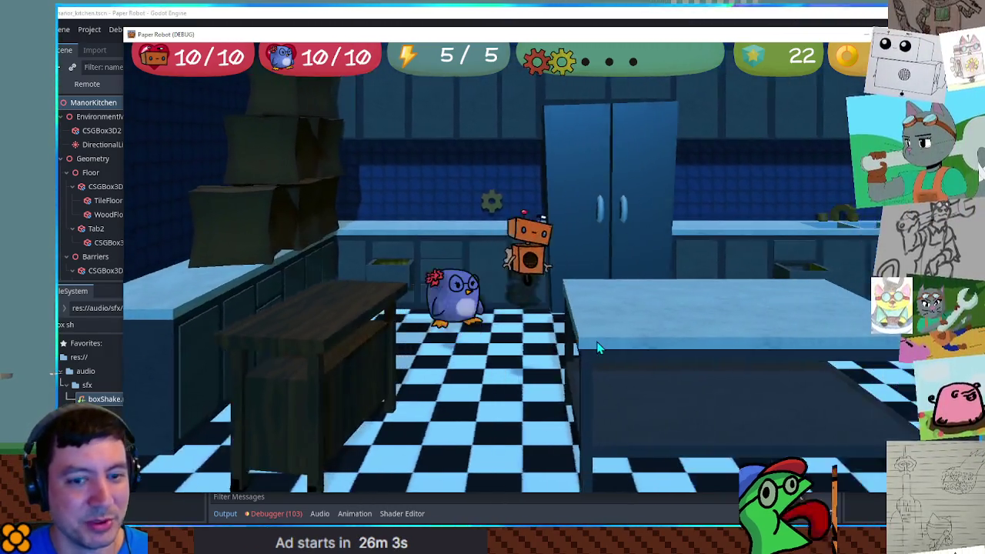
pyautogui.press('Up')
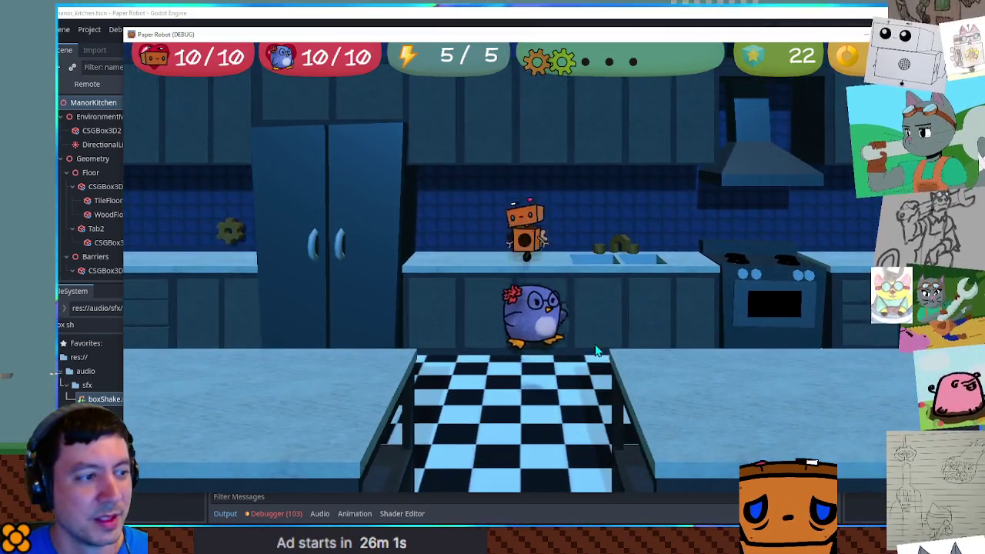
pyautogui.press('Right')
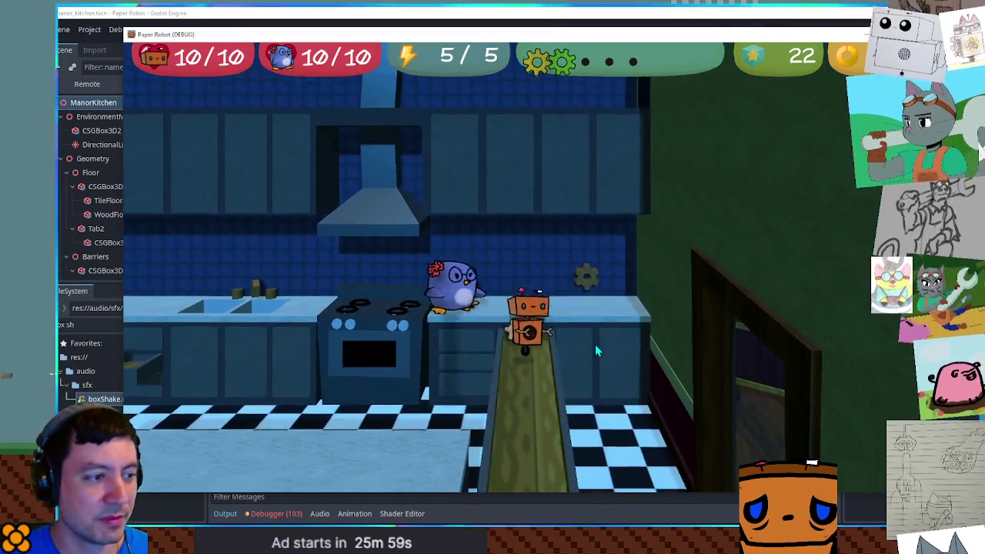
pyautogui.press('Left')
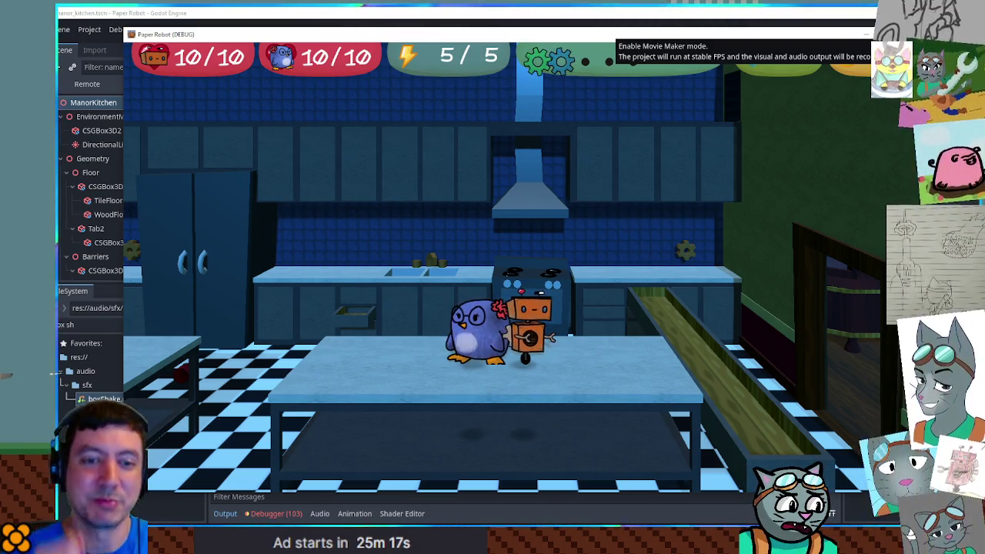
# Step: Walk the robot left onto the left counter, jump onto the stacked boxes, then head toward the stove
pyautogui.press('Left')
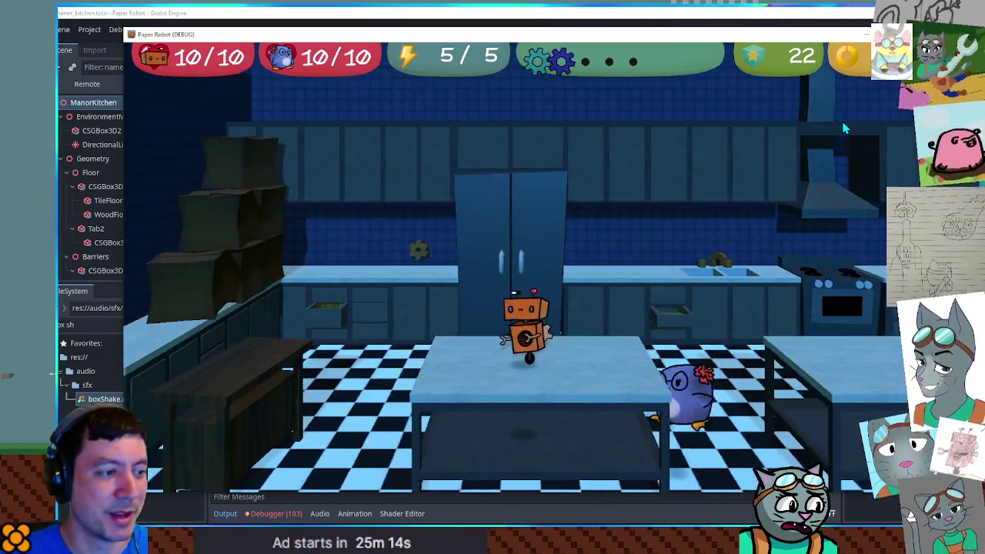
pyautogui.press('Left')
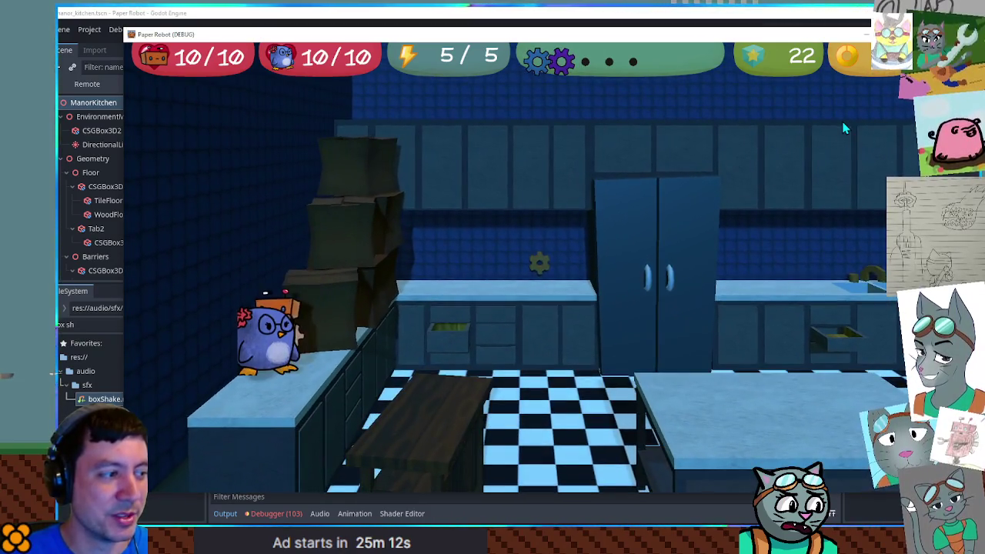
pyautogui.press('space')
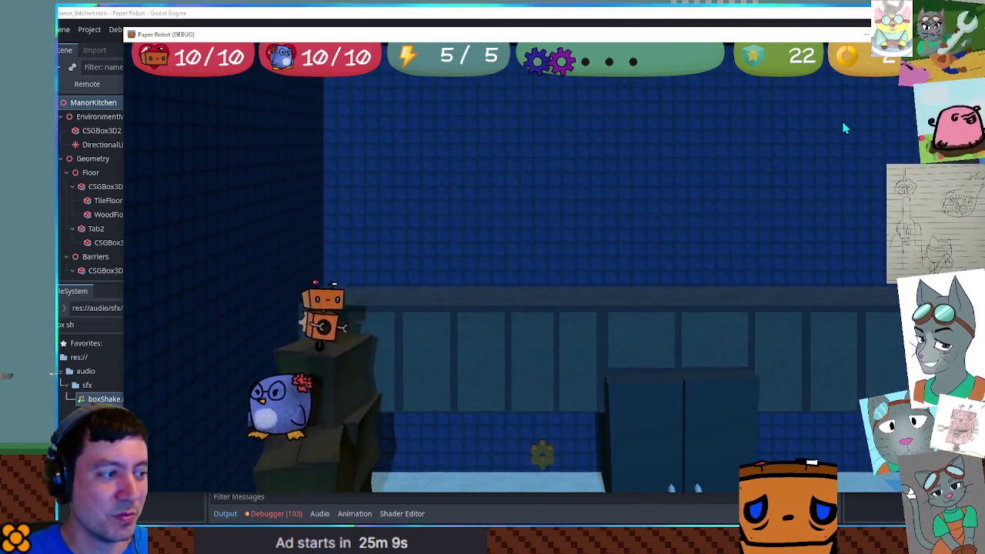
pyautogui.press('Right')
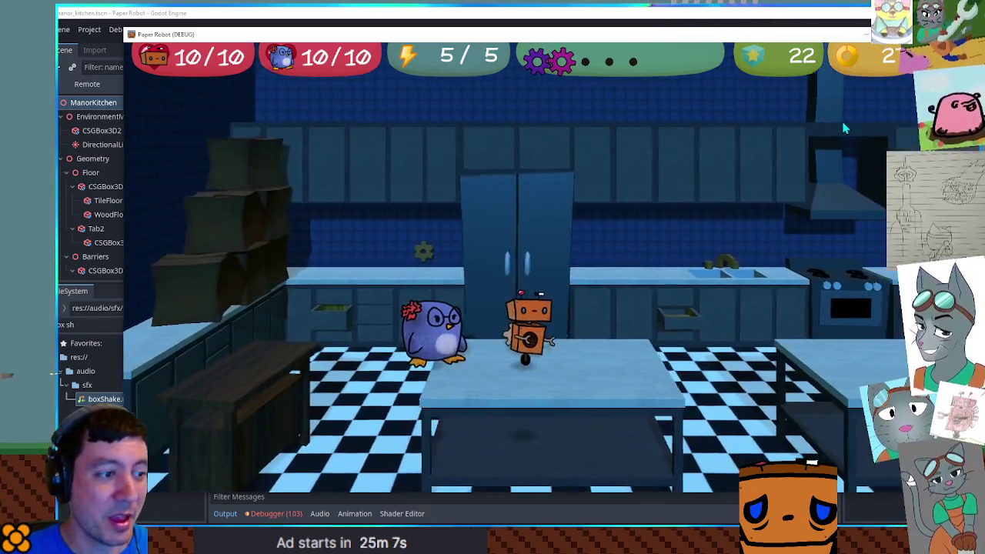
pyautogui.press('Right')
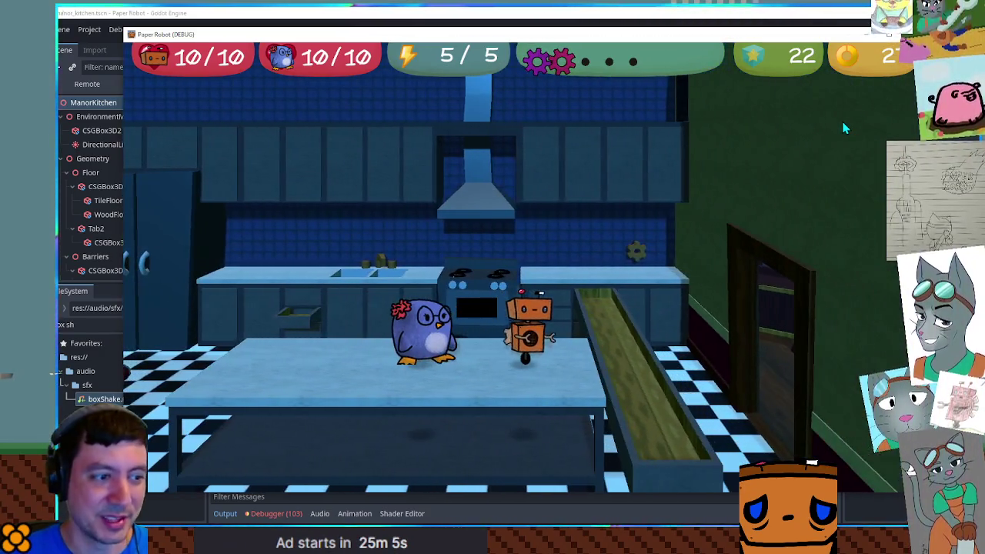
pyautogui.press('Left')
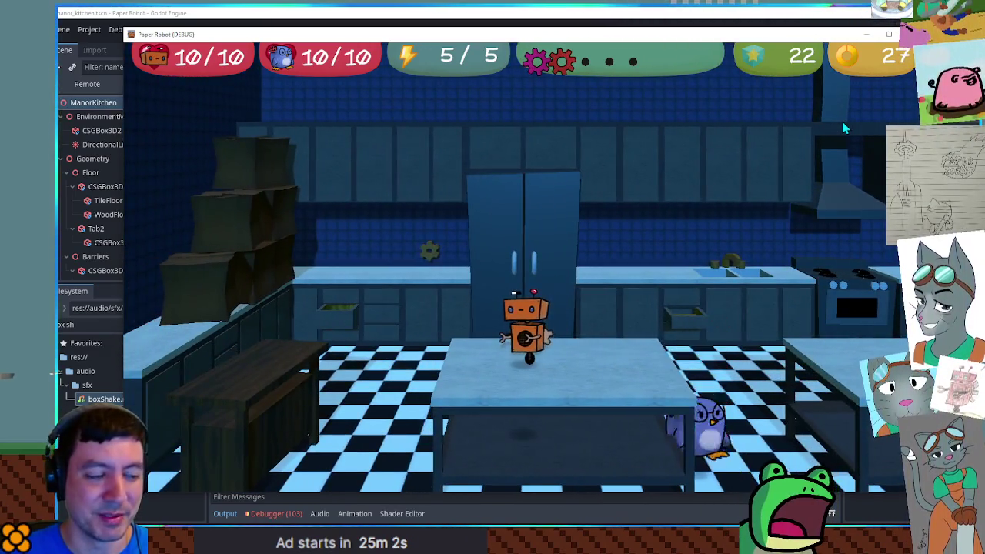
# Step: Walk the robot past the stove, jump beside it, shuttle between sink and stove, then close the game
pyautogui.press('Right')
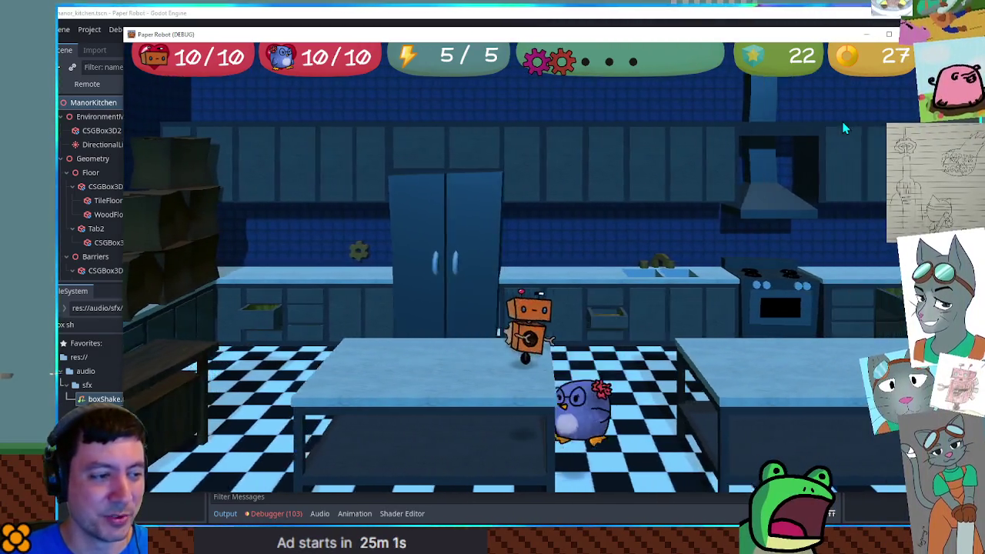
pyautogui.press('Right')
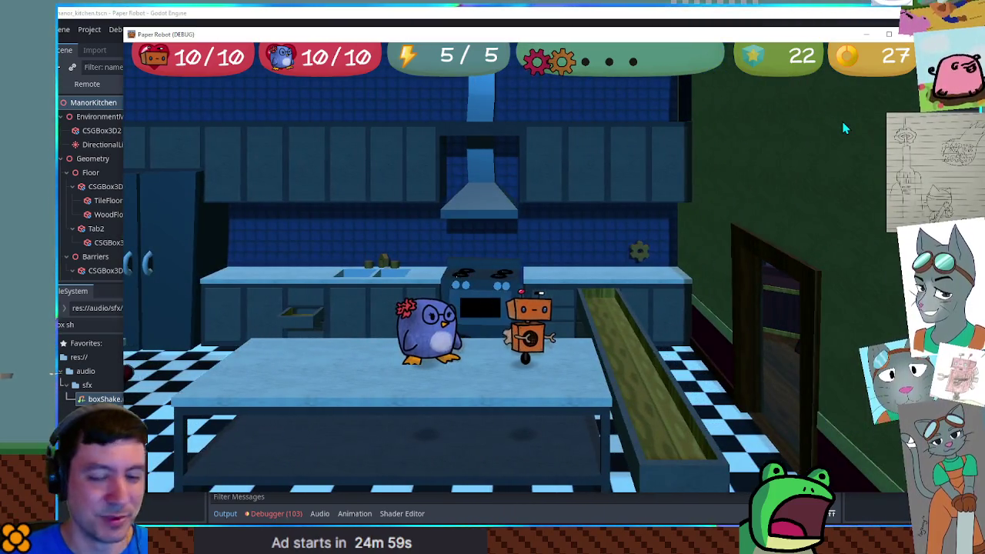
pyautogui.press('space')
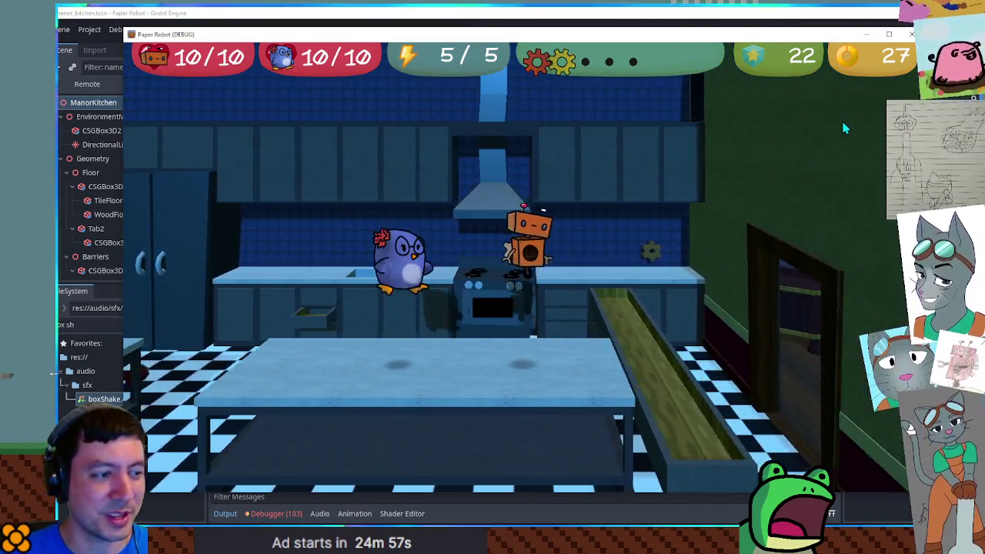
pyautogui.press('Left')
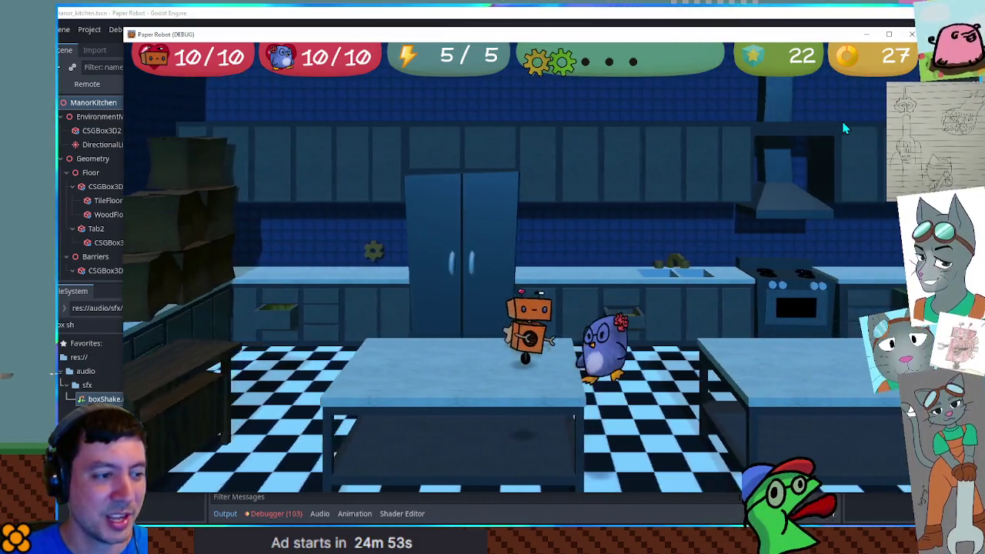
pyautogui.press('Right')
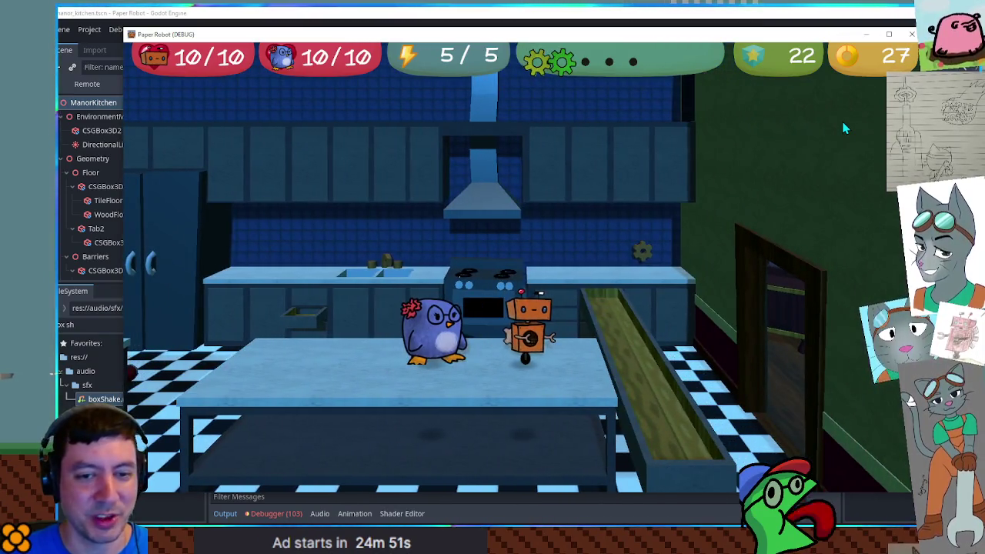
pyautogui.press('Left')
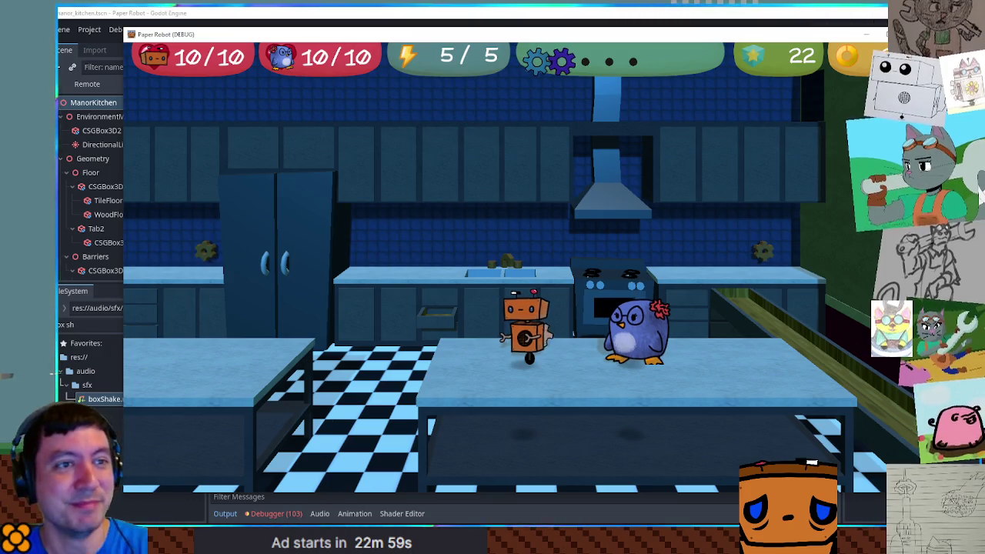
pyautogui.press('F8')
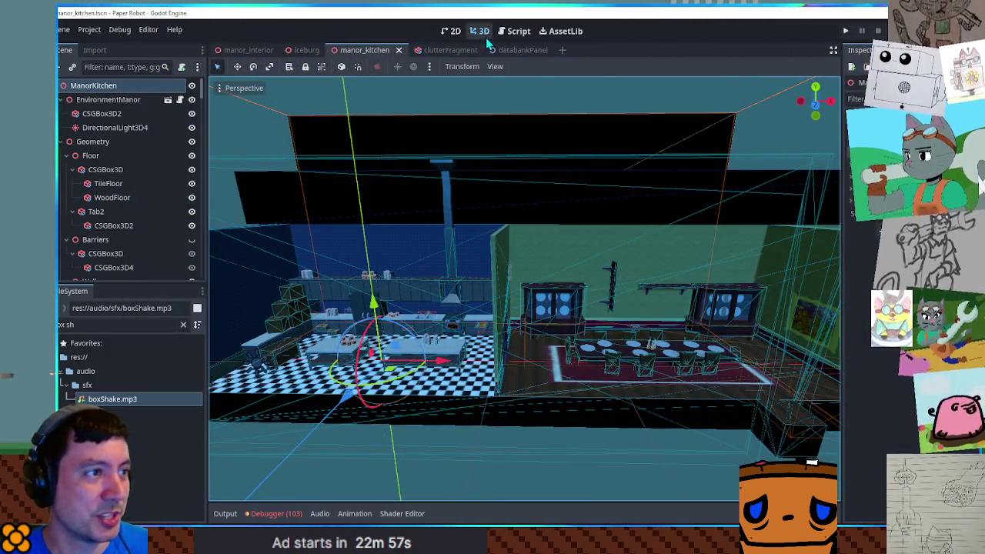
# Step: Deselect the kitchen object, run the project with F5, and open the pause menu's achievements
pyautogui.click(562, 96)
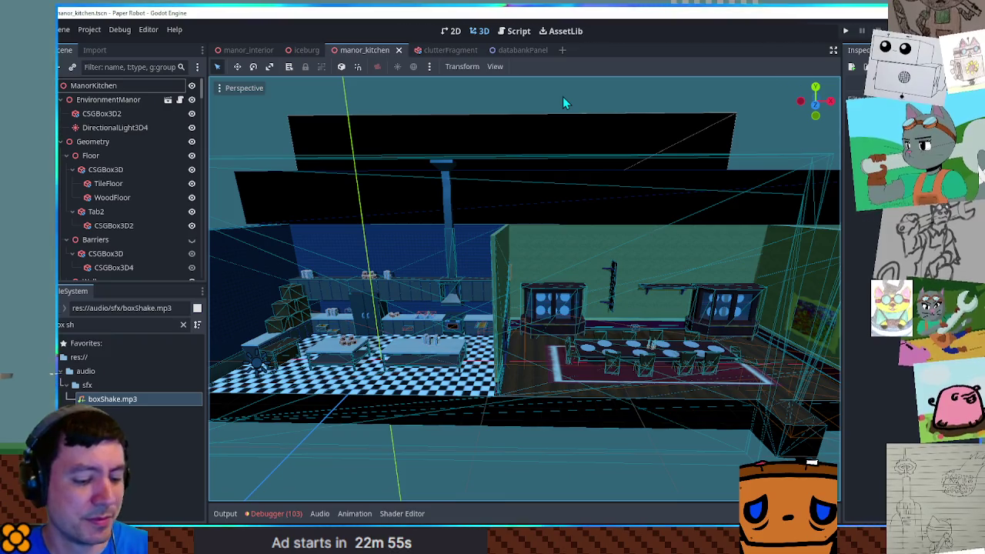
pyautogui.press('F5')
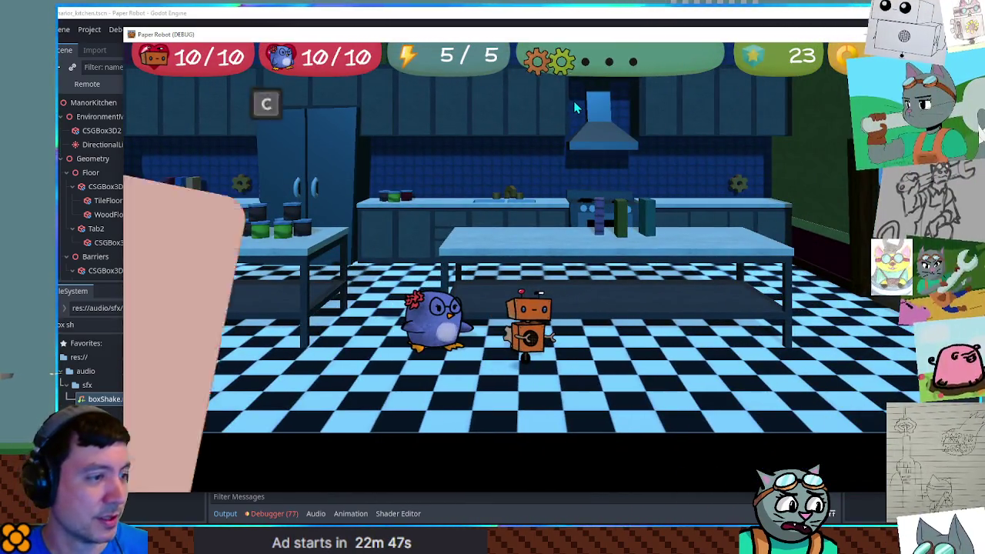
pyautogui.press('c')
pyautogui.press('Down')
pyautogui.press('Down')
pyautogui.press('Return')
pyautogui.press('Down')
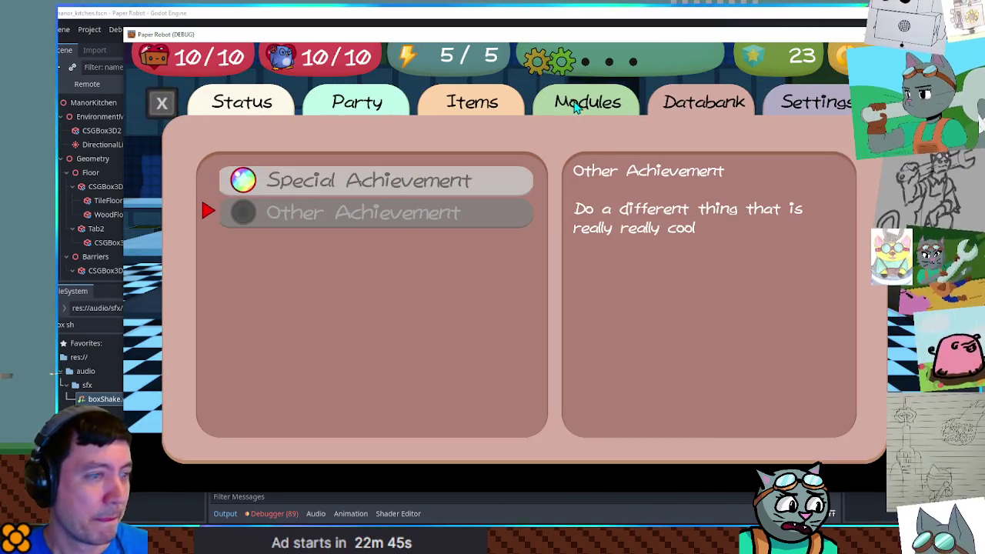
pyautogui.press('Up')
pyautogui.press('Down')
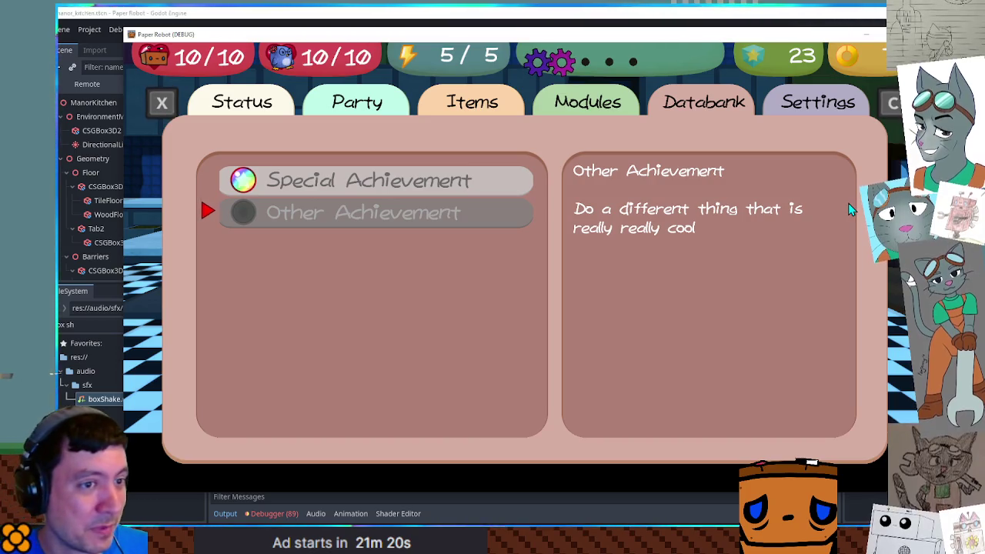
pyautogui.press('Escape')
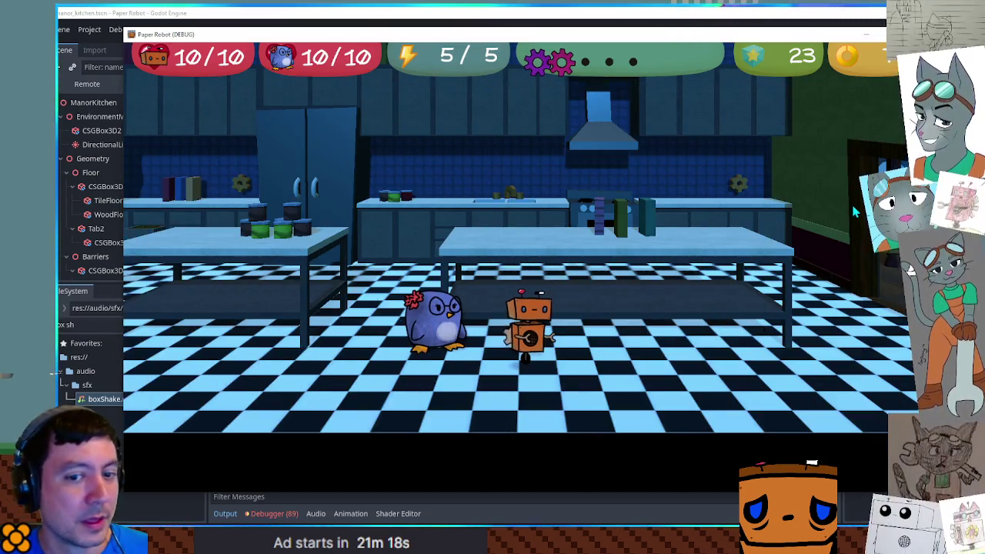
# Step: Walk the robot back and forth across the kitchen toward the fridge
pyautogui.press('Right')
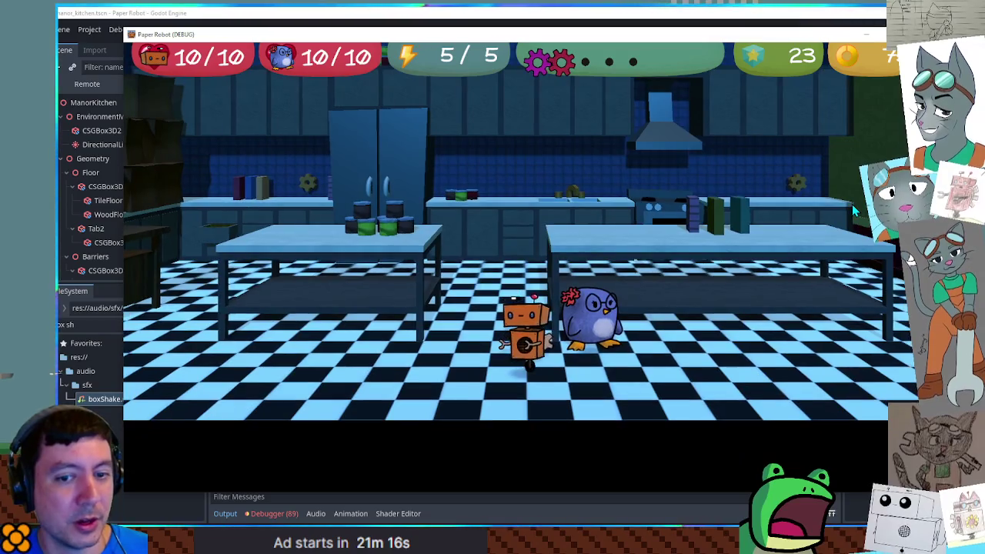
pyautogui.press('Left')
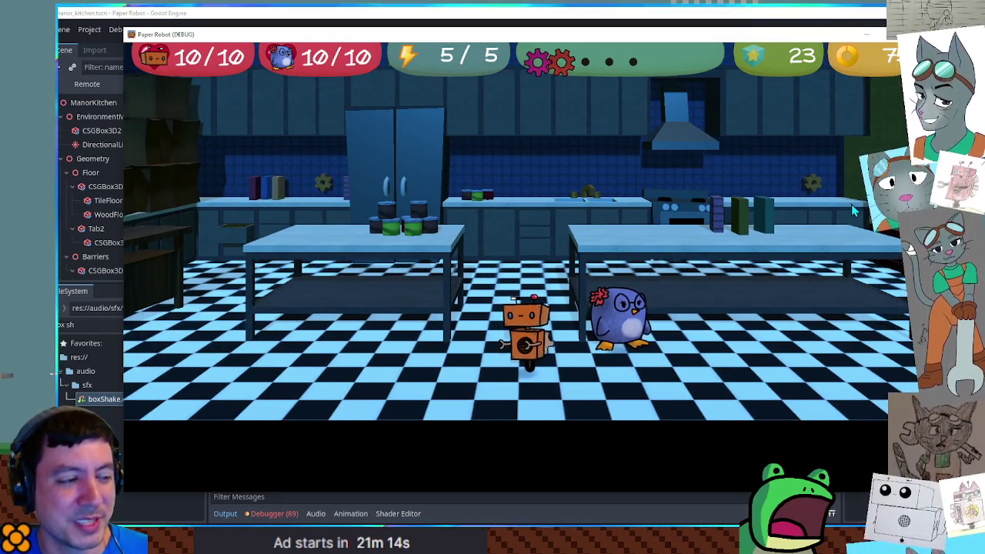
pyautogui.press('Left')
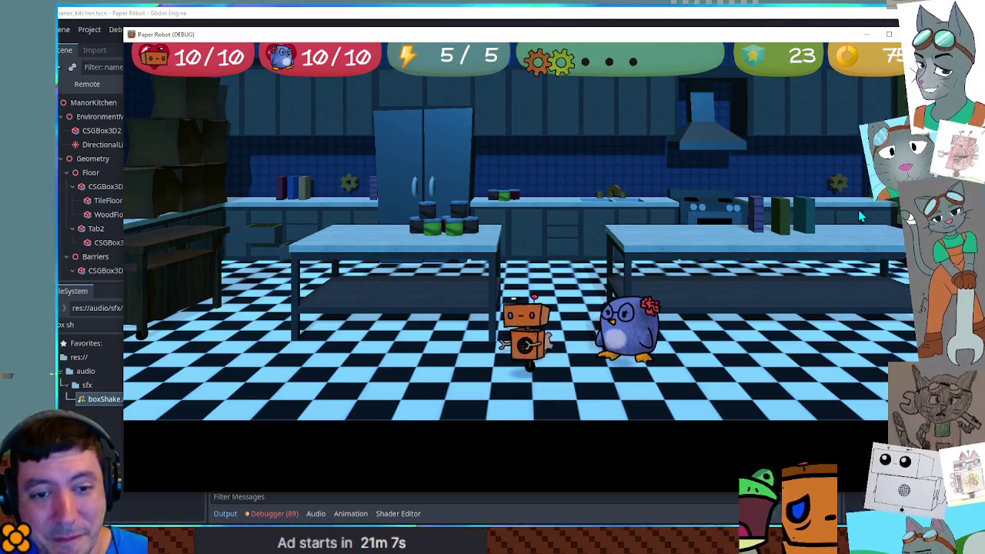
pyautogui.press('Right')
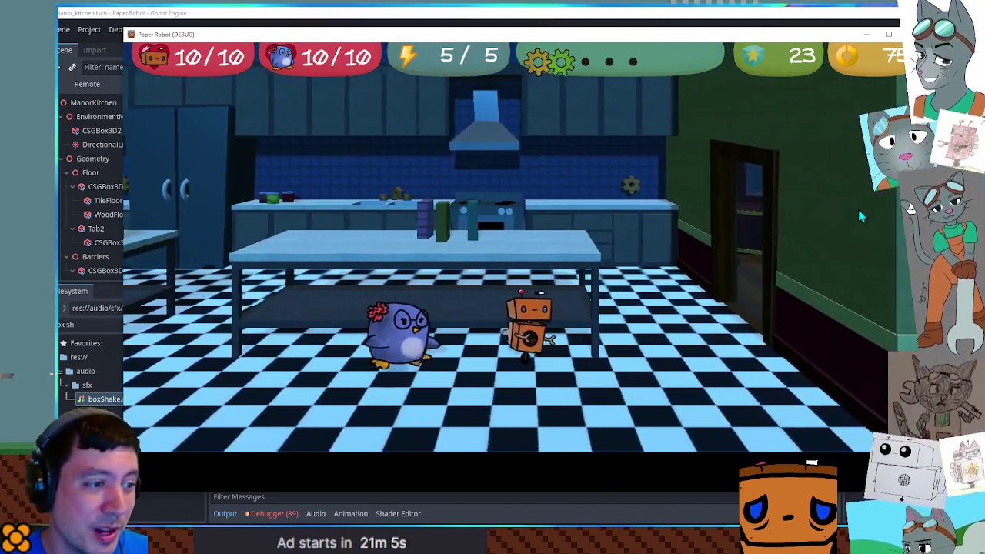
pyautogui.press('Left')
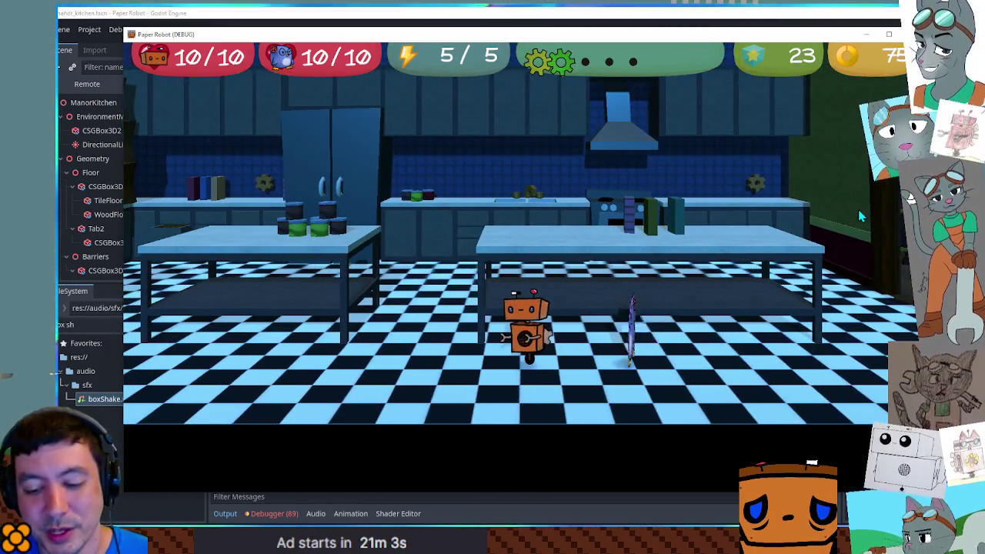
pyautogui.press('Left')
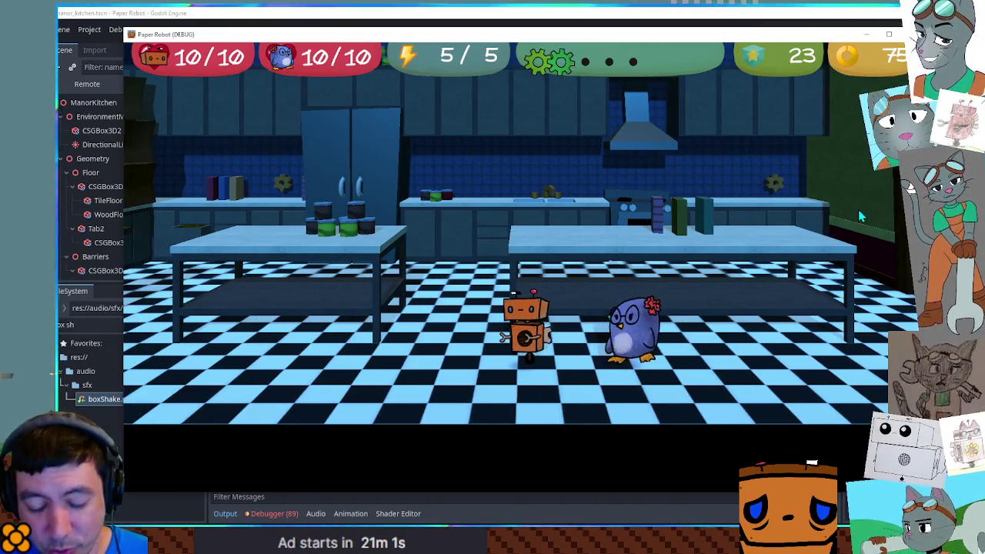
pyautogui.press('Left')
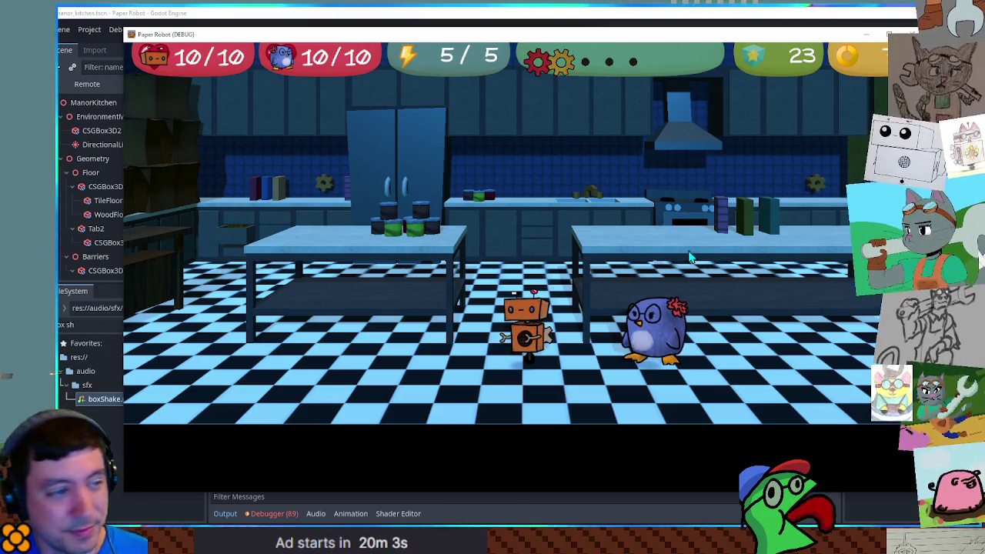
pyautogui.press('a')
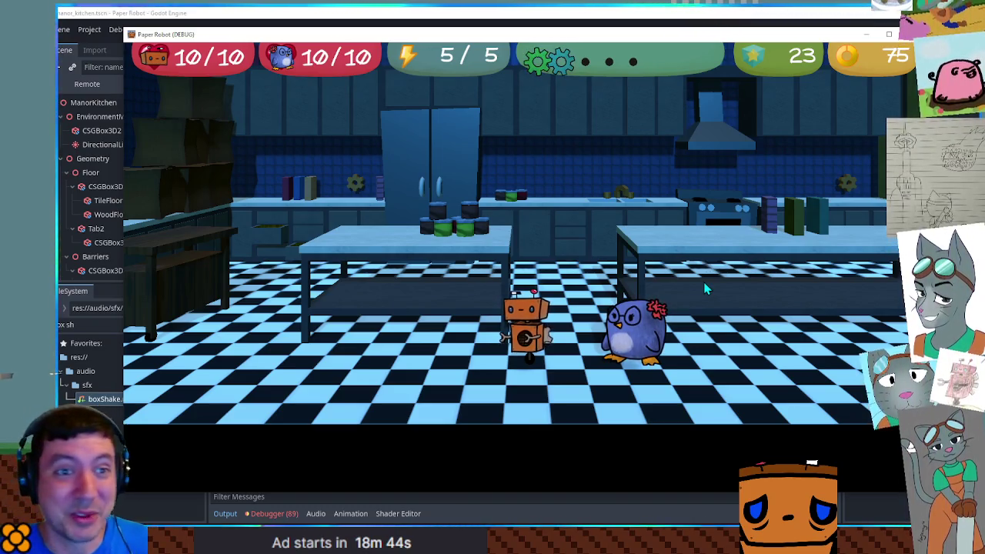
# Step: Walk the robot behind the counter and under the table, jump, cross the kitchen, then stop the game
pyautogui.press('Up')
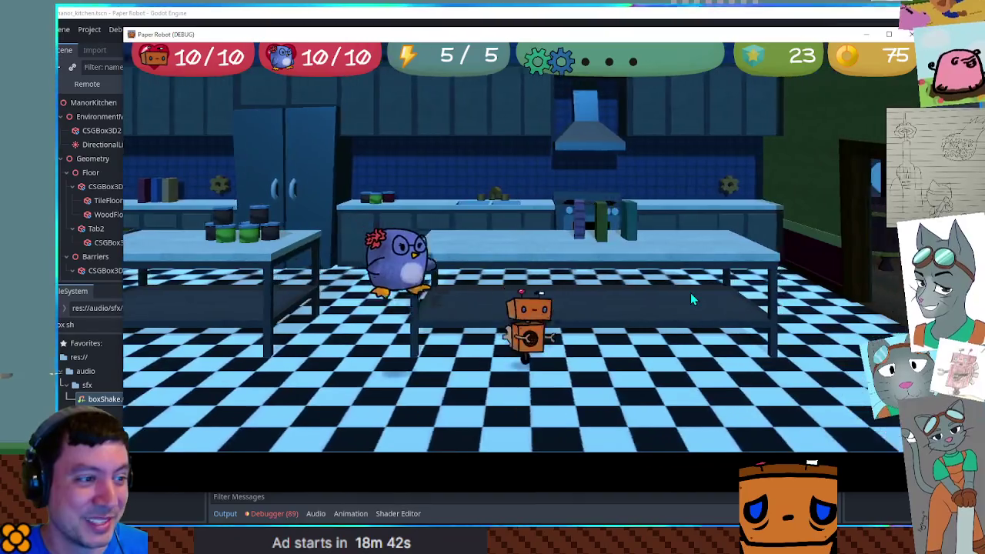
pyautogui.press('Down')
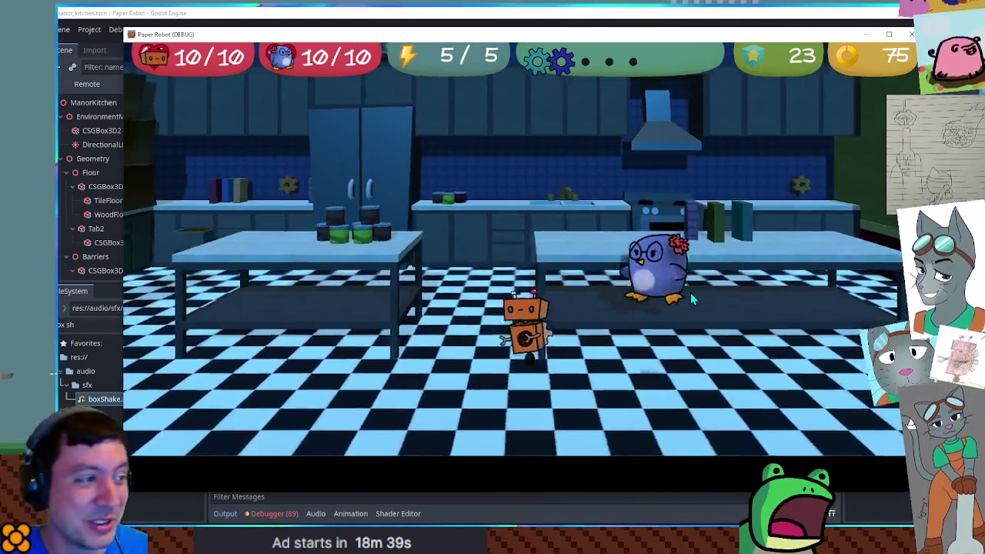
pyautogui.press('space')
pyautogui.press('space')
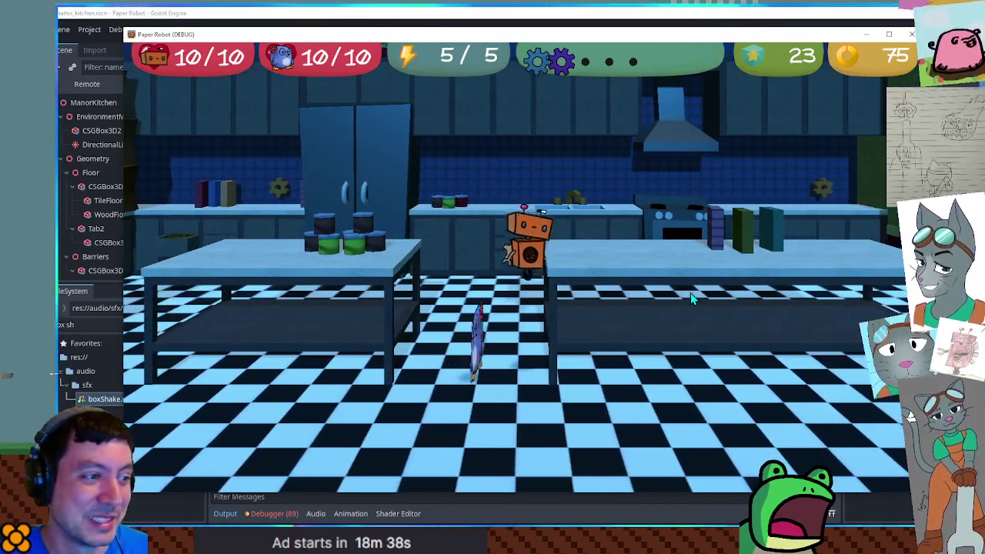
pyautogui.press('Left')
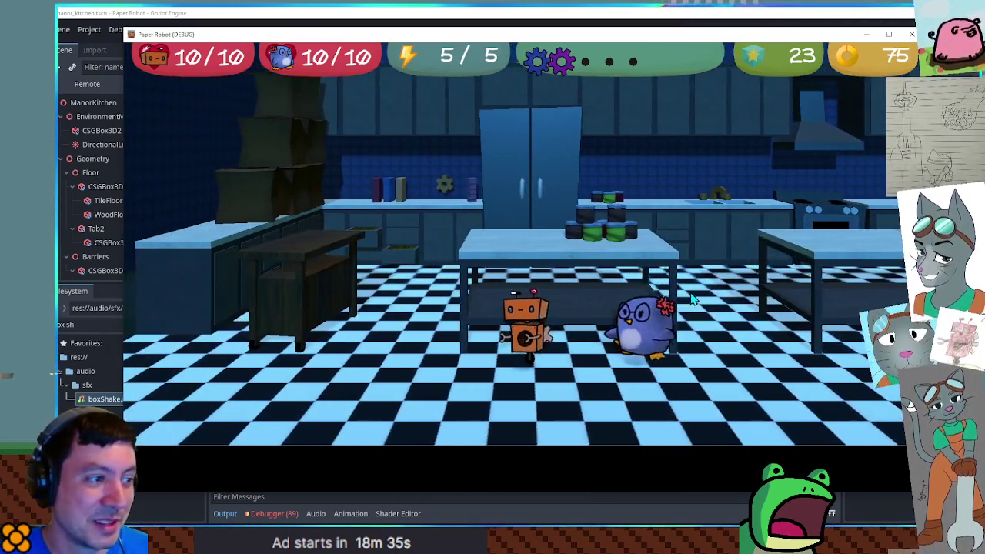
pyautogui.press('Right')
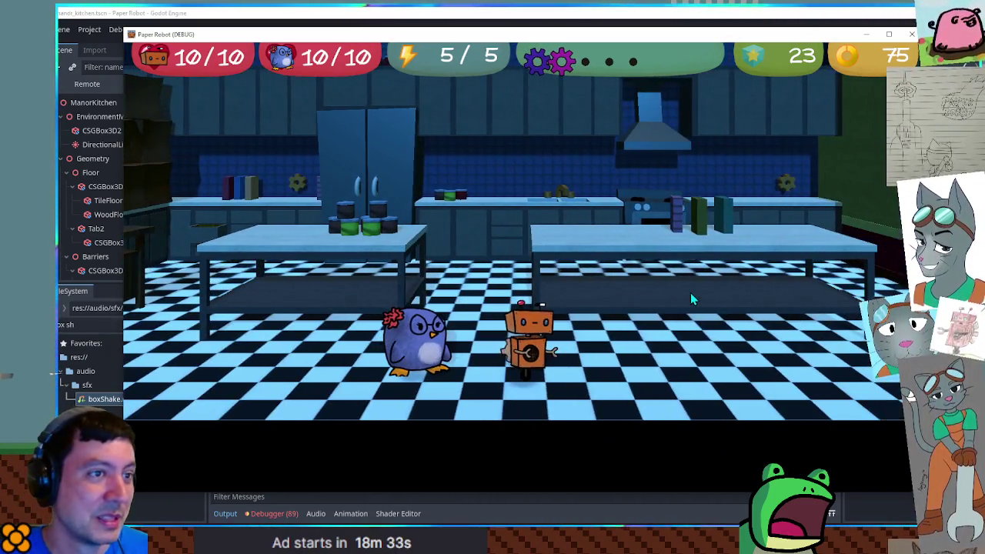
pyautogui.press('Left')
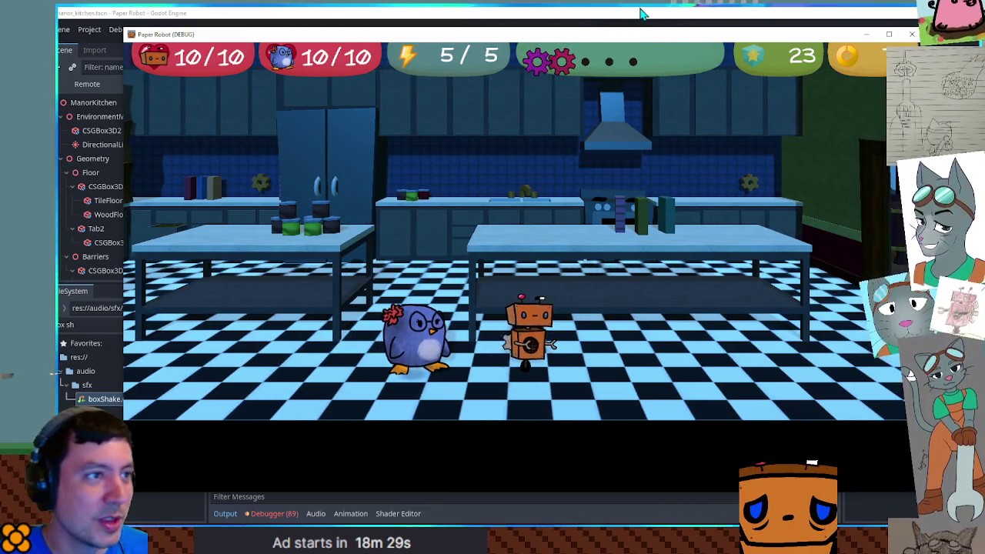
pyautogui.press('F8')
# Step: Return to the base_kickable.gd script, collapse the Output panel, and close the status effect script
pyautogui.click(519, 31)
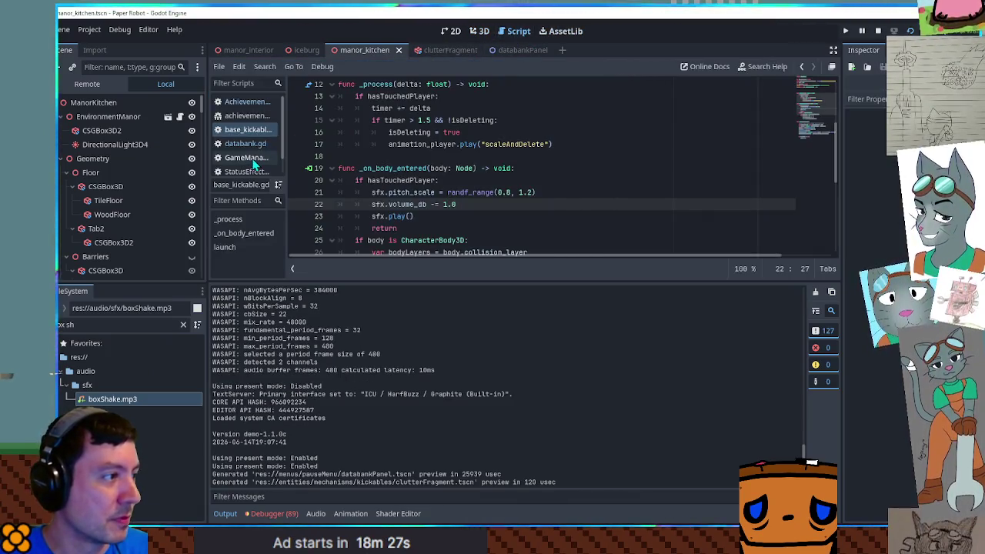
pyautogui.click(225, 513)
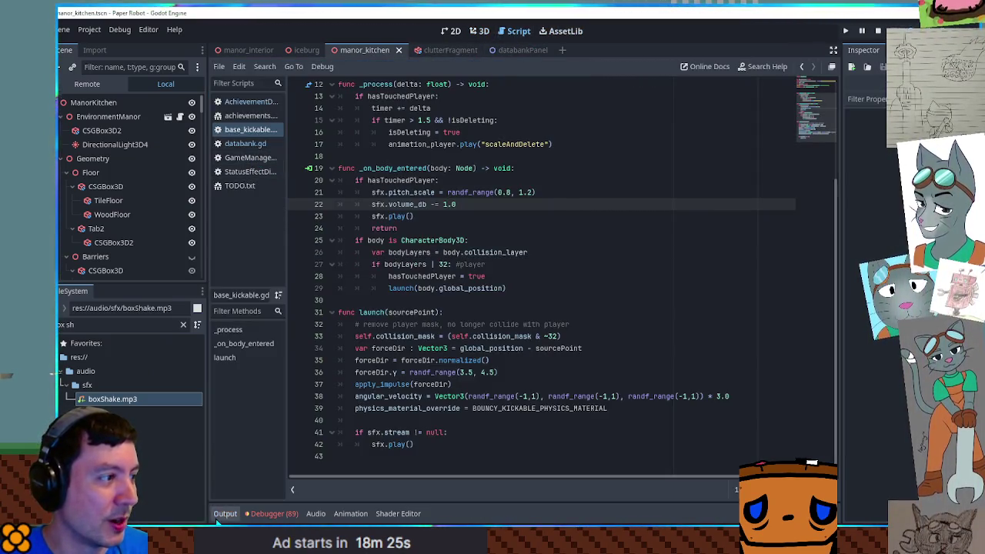
pyautogui.middleClick(245, 175)
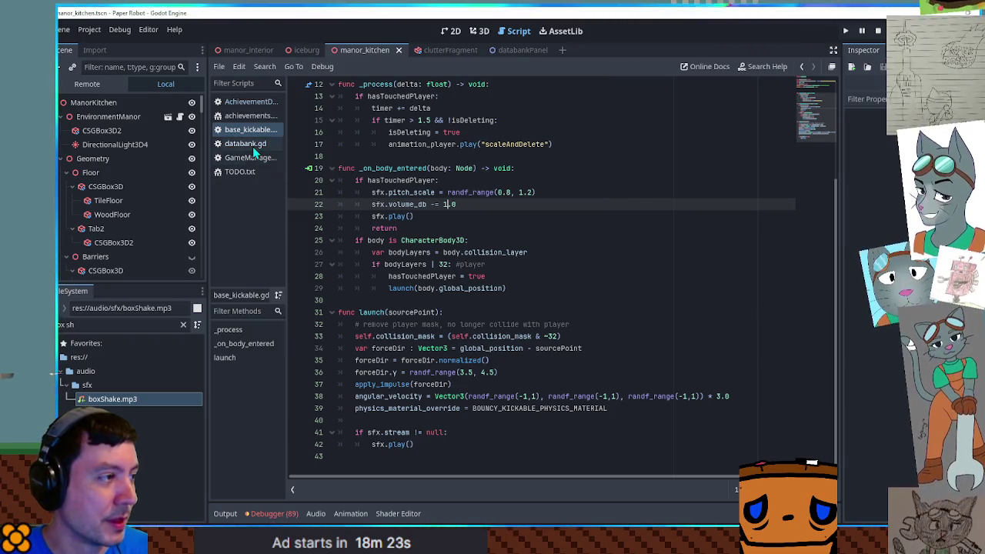
# Step: Open achievements.txt and select the Battle Science entries on lines 22–25
pyautogui.click(246, 116)
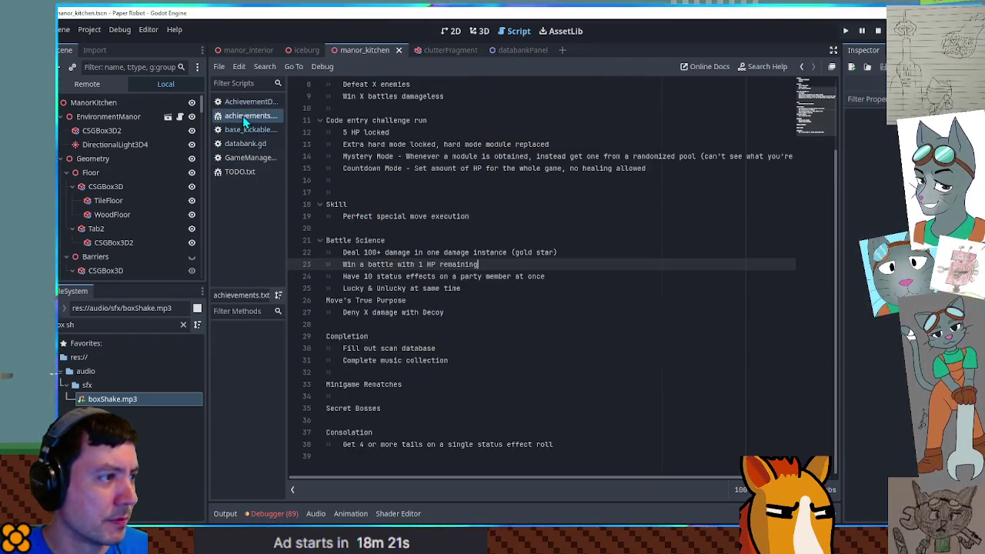
pyautogui.moveTo(327, 252); pyautogui.dragTo(544, 287)
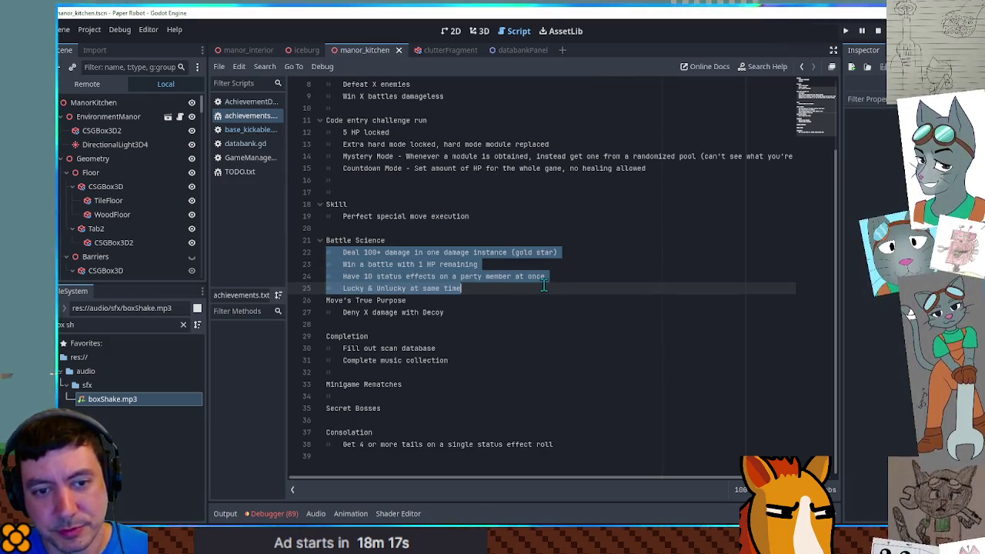
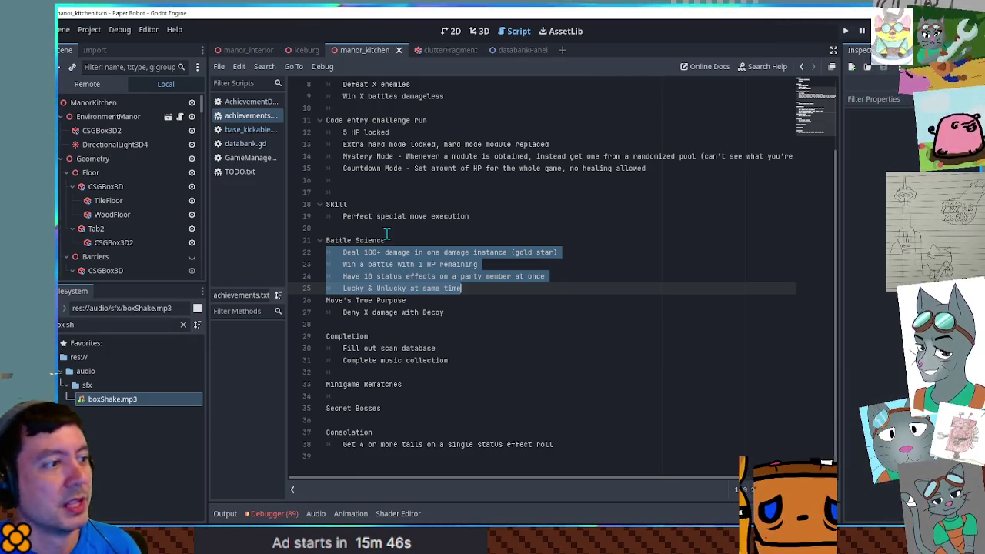
# Step: Highlight sections of the achievements notes list, from the Skill entries to the 1 HP entry
pyautogui.click(387, 233)
pyautogui.click(472, 288)
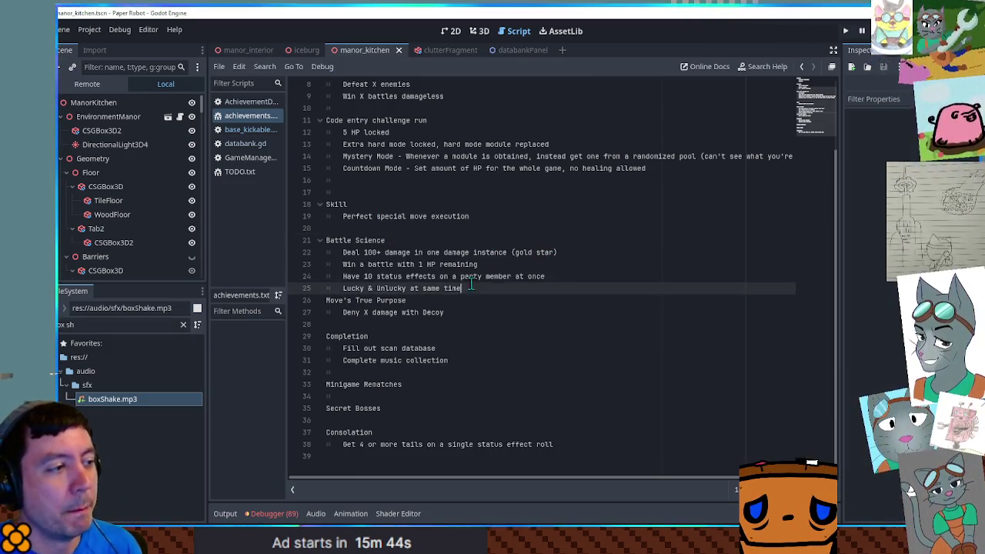
pyautogui.moveTo(471, 288); pyautogui.dragTo(277, 202)
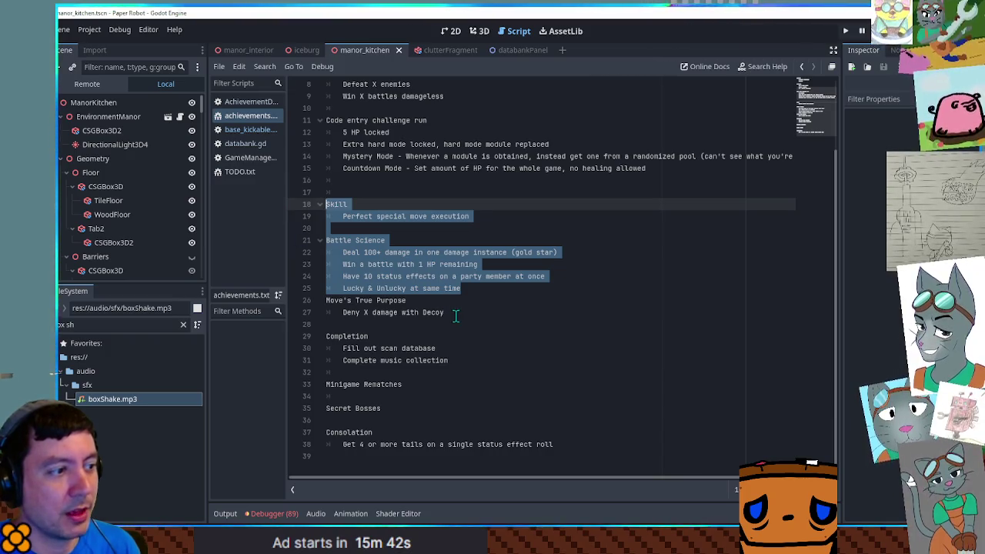
pyautogui.moveTo(455, 316); pyautogui.dragTo(306, 206)
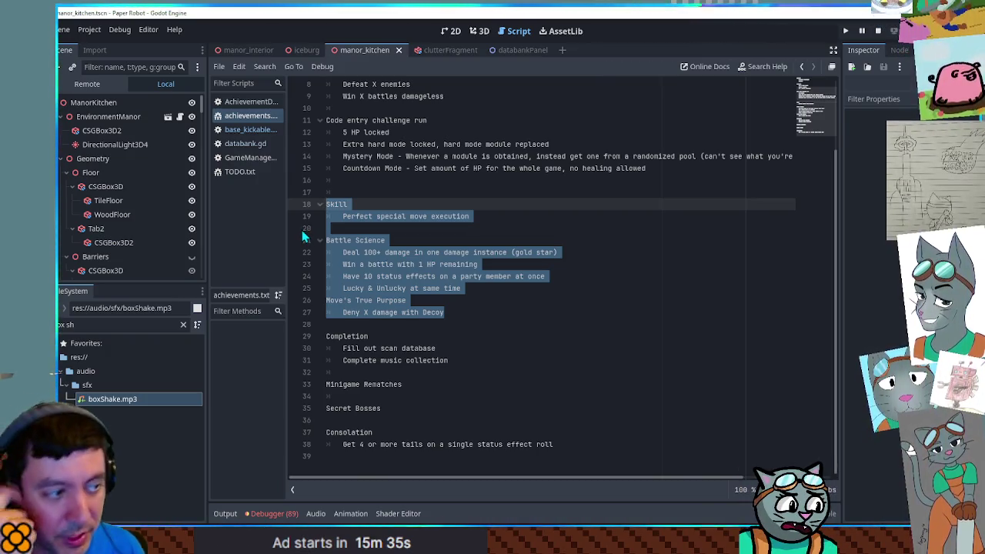
pyautogui.moveTo(413, 384); pyautogui.dragTo(298, 382)
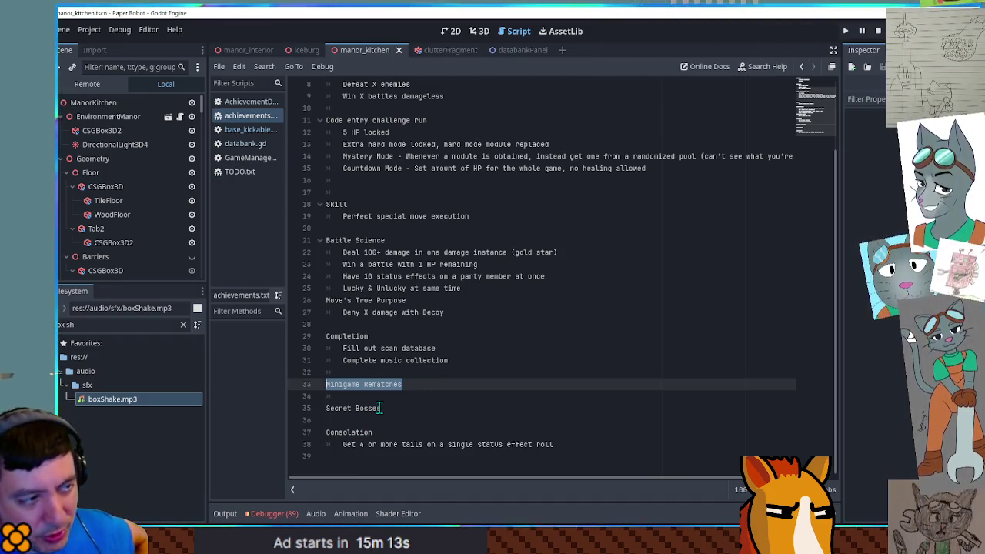
pyautogui.scroll(2, 380, 408)
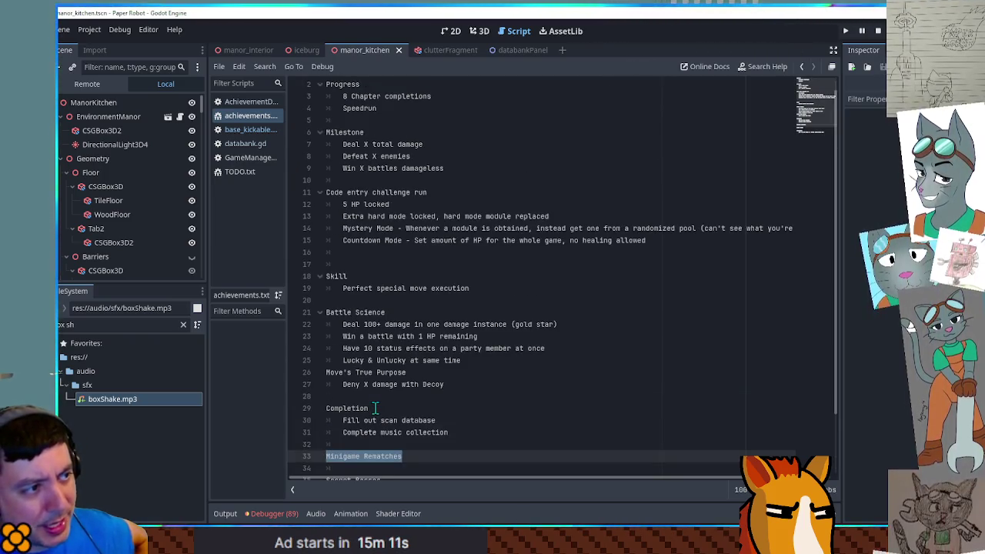
pyautogui.moveTo(446, 168); pyautogui.dragTo(260, 139)
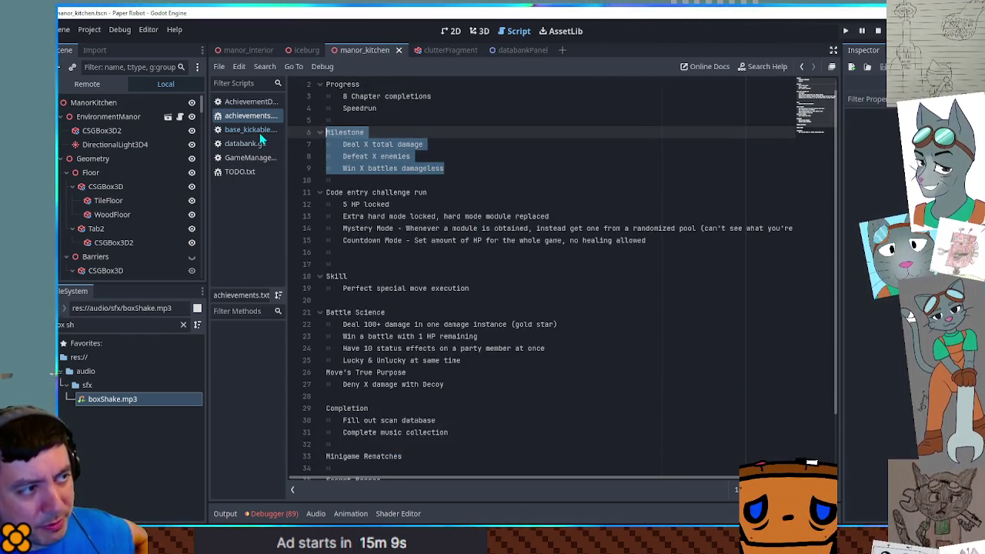
pyautogui.scroll(1, 345, 223)
pyautogui.moveTo(388, 120); pyautogui.dragTo(327, 106)
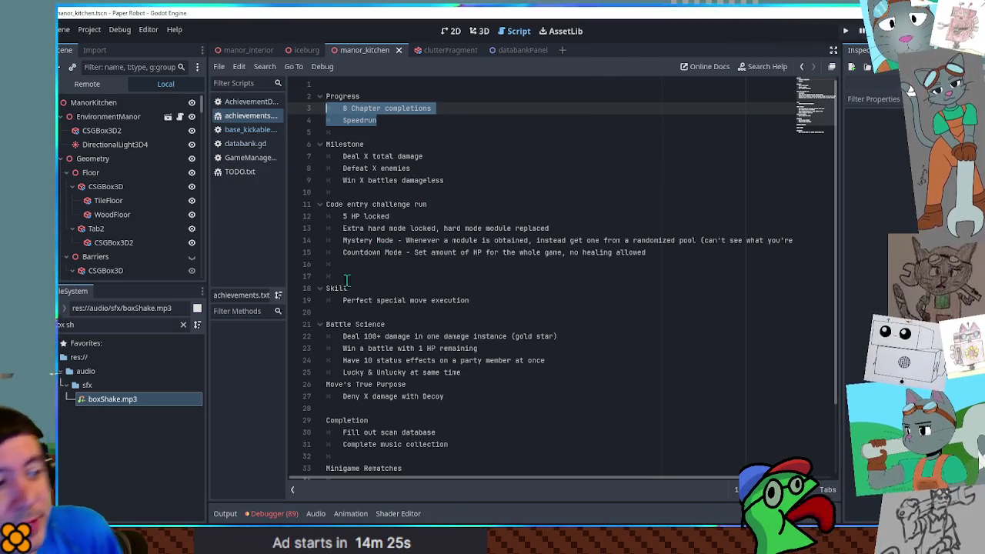
pyautogui.moveTo(342, 347); pyautogui.dragTo(484, 348)
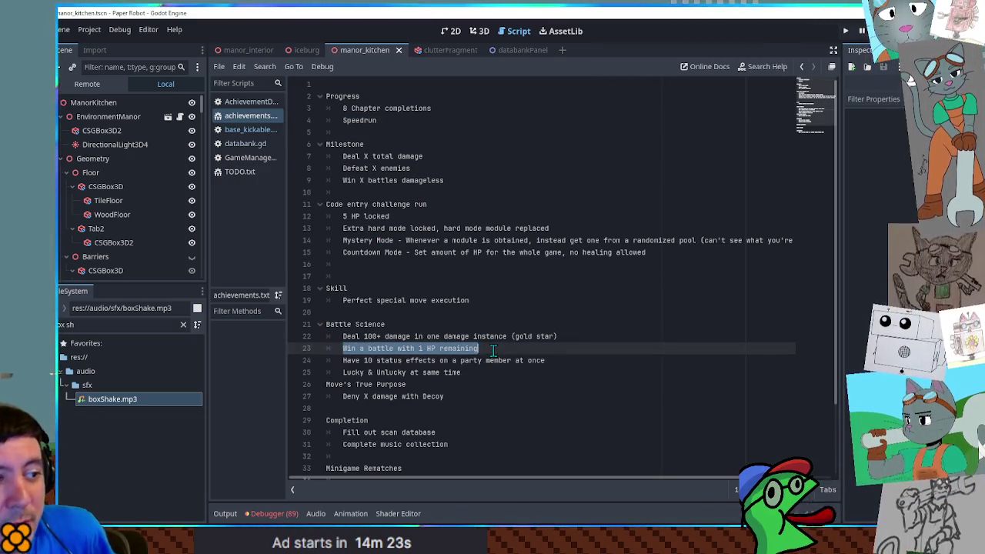
pyautogui.click(493, 350)
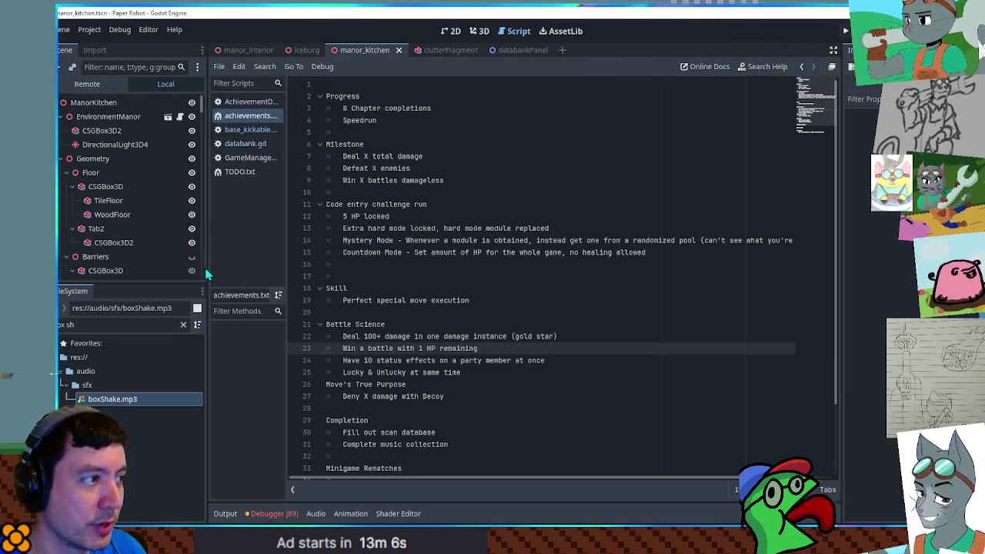
# Step: Clear the file filter and create a new AchievementManager.gd script in the globals folder
pyautogui.click(183, 324)
pyautogui.doubleClick(117, 360)
pyautogui.doubleClick(62, 386)
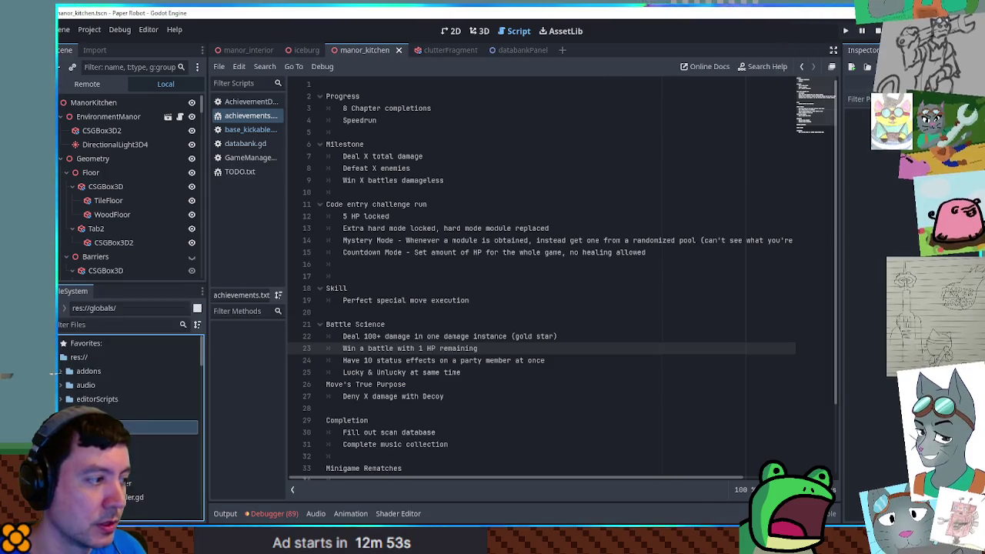
pyautogui.press('Down')
pyautogui.press('Down')
pyautogui.press('Down')
pyautogui.scroll(1, 98, 379)
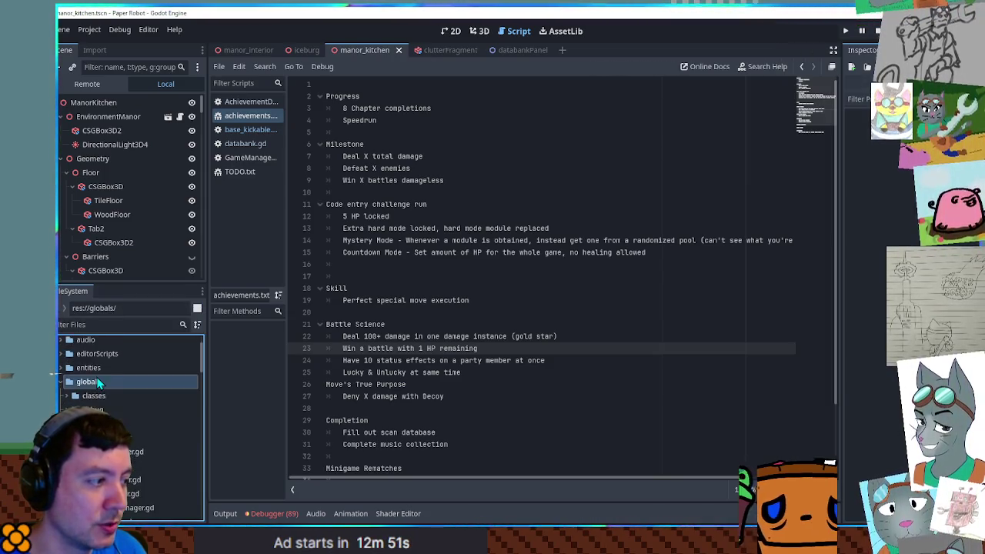
pyautogui.rightClick(99, 382)
pyautogui.moveTo(208, 323)
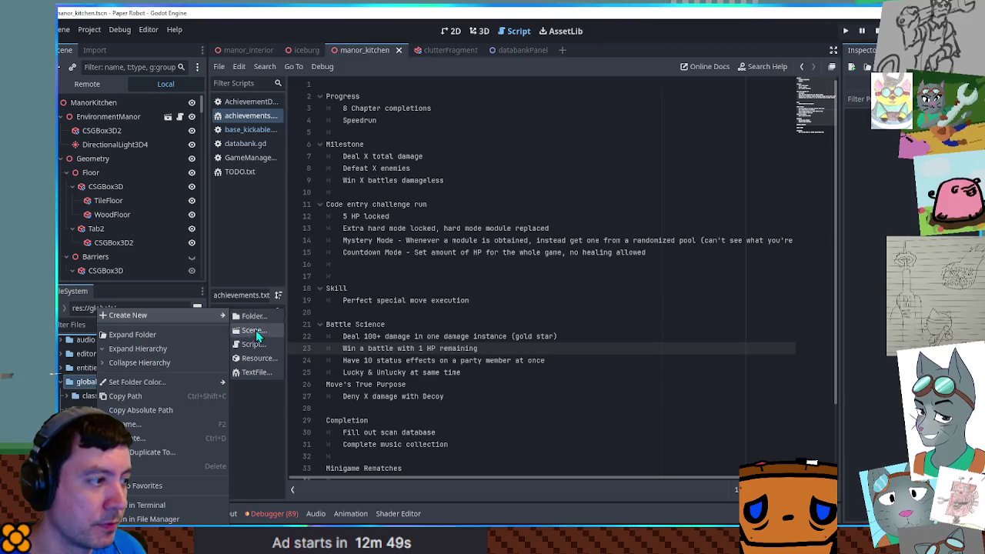
pyautogui.click(257, 346)
pyautogui.write('Achi')
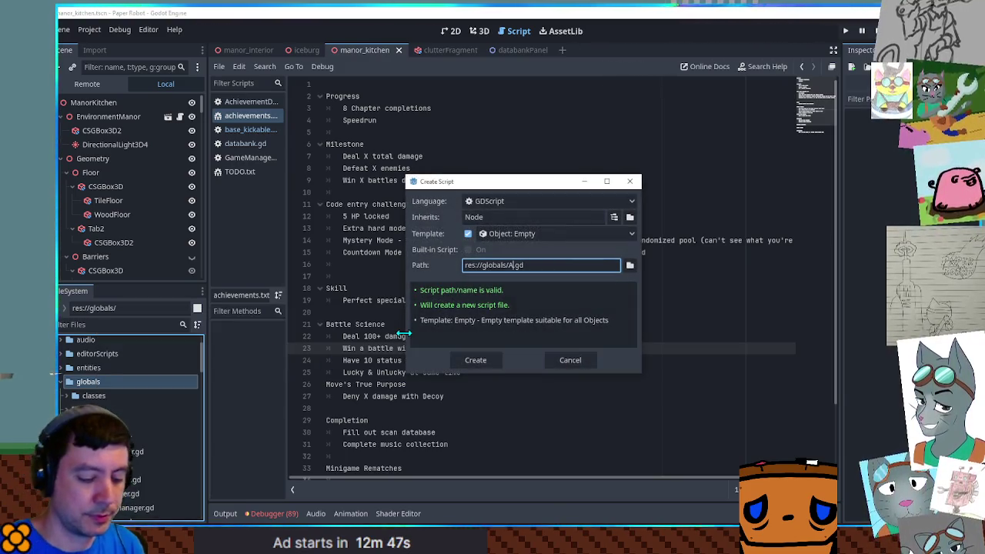
pyautogui.write('evementManager')
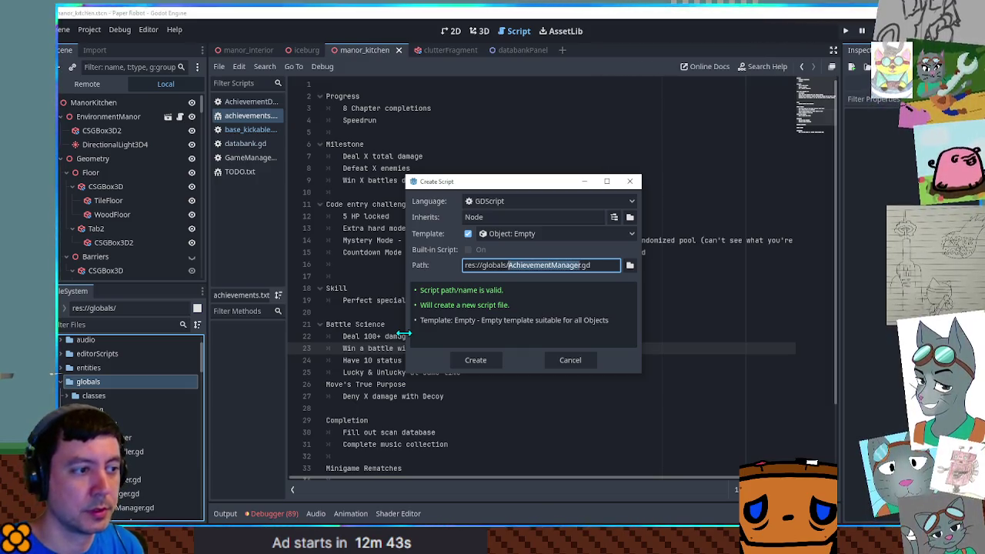
pyautogui.press('Return')
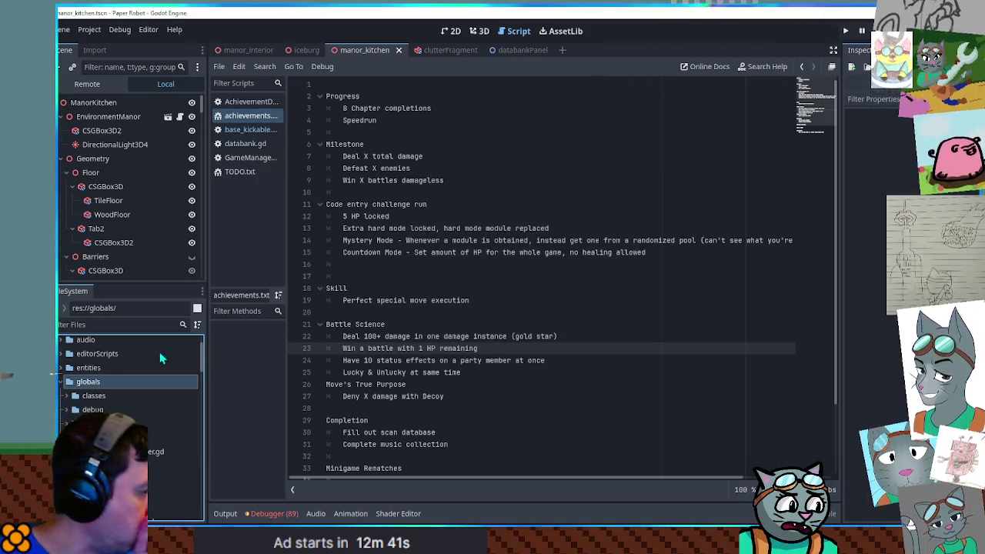
# Step: Open AchievementManager.gd in the script editor with the caret below 'extends Node'
pyautogui.doubleClick(139, 453)
pyautogui.click(89, 29)
pyautogui.click(89, 29)
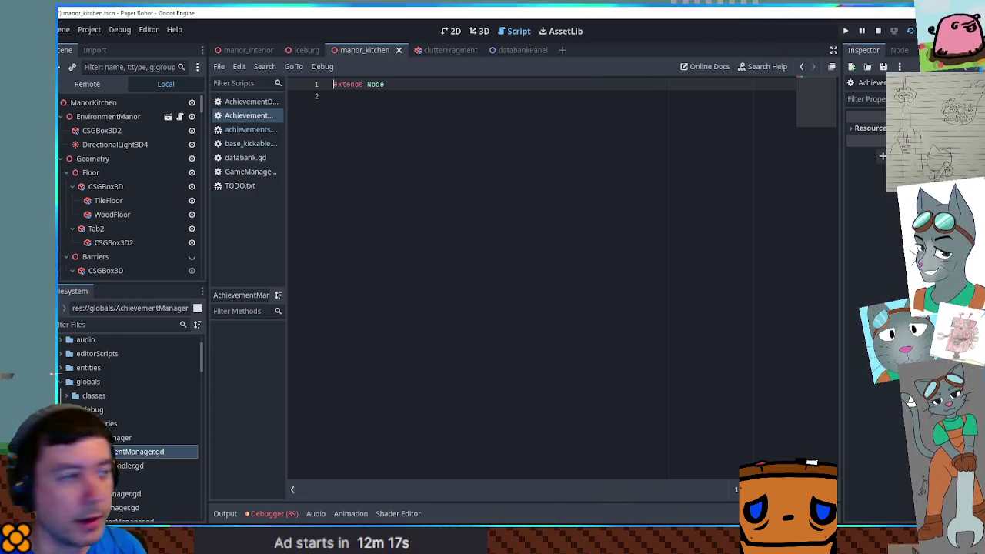
pyautogui.click(634, 229)
# Step: Add 'func UnlockAchievement(achievement):' with an indented 'pass' body below 'extends Node'
pyautogui.press('Return')
pyautogui.press('Return')
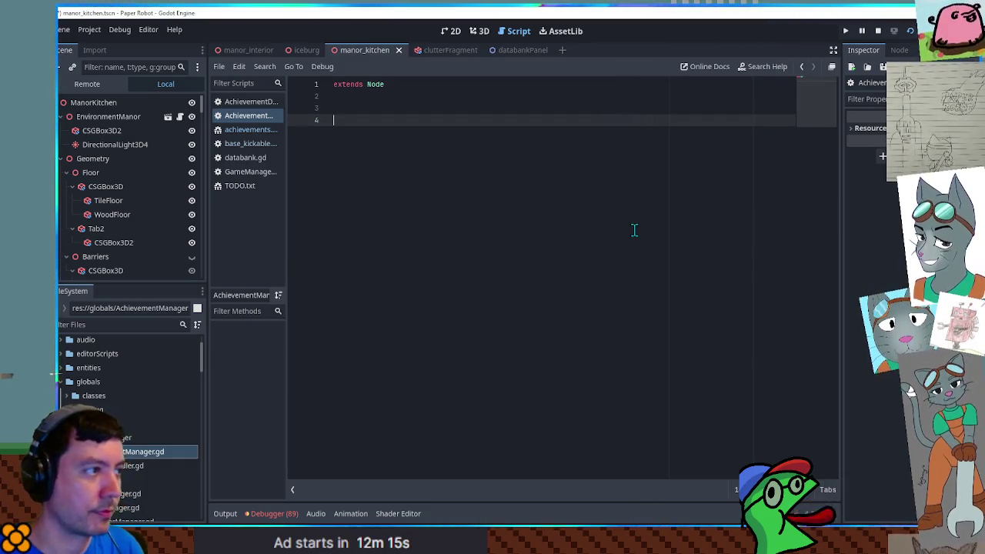
pyautogui.write('func UnlockAchievement')
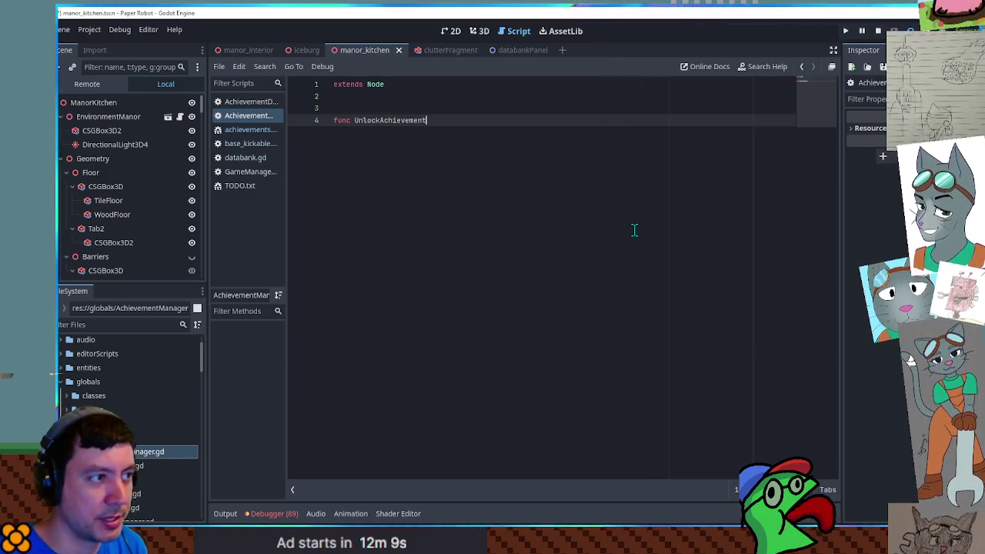
pyautogui.write('(achievement)')
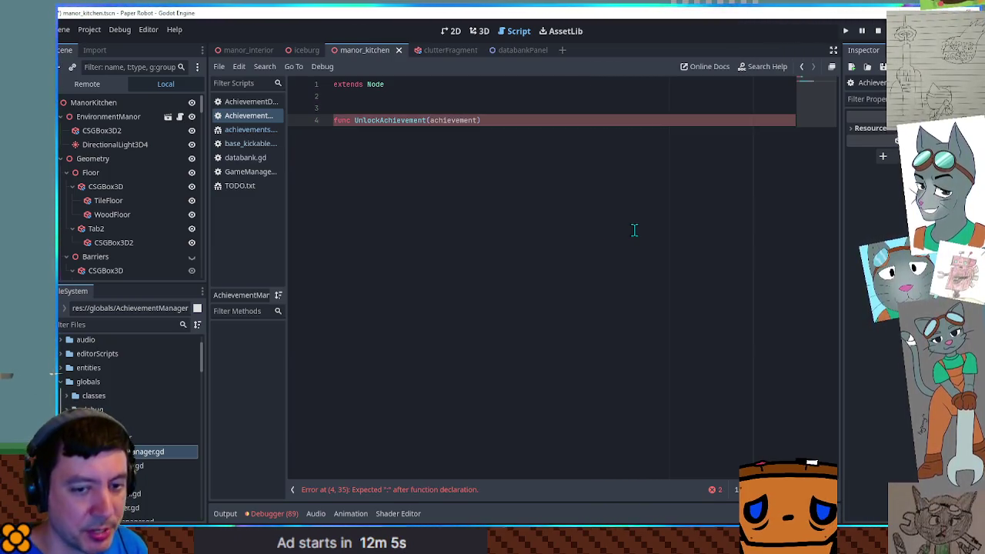
pyautogui.write(':')
pyautogui.press('Return')
pyautogui.write('pass')
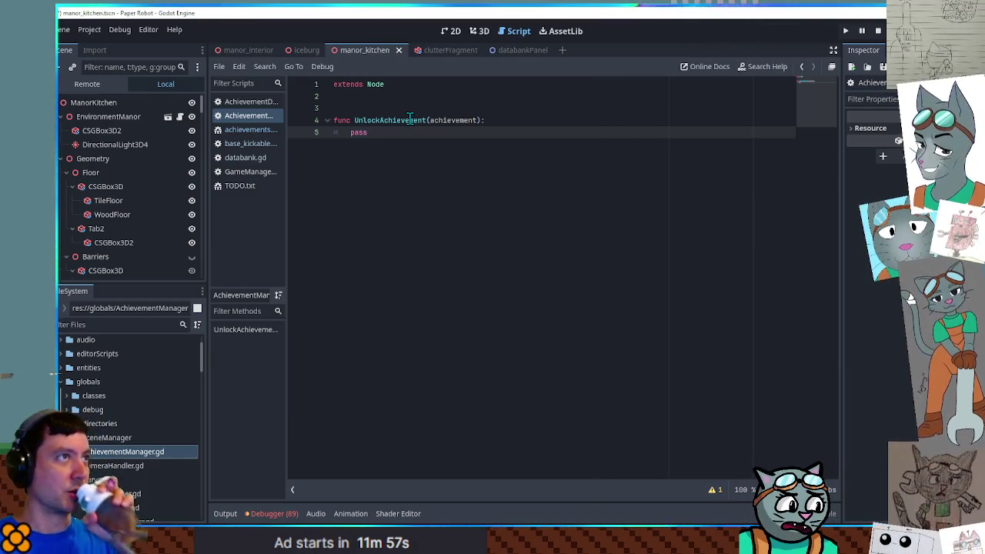
pyautogui.click(105, 324)
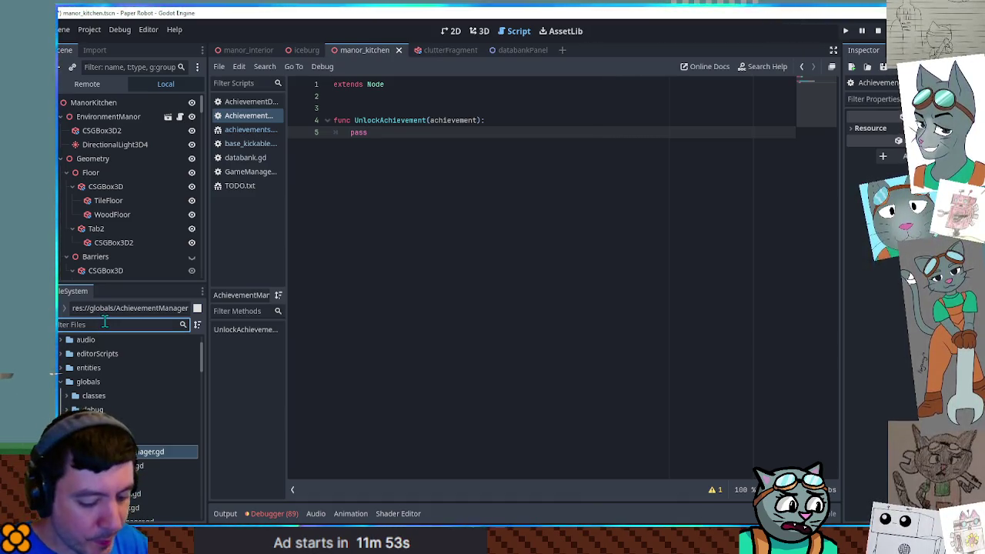
# Step: Open player.gd and go to the Jump function's jump sound call
pyautogui.write('play')
pyautogui.doubleClick(146, 423)
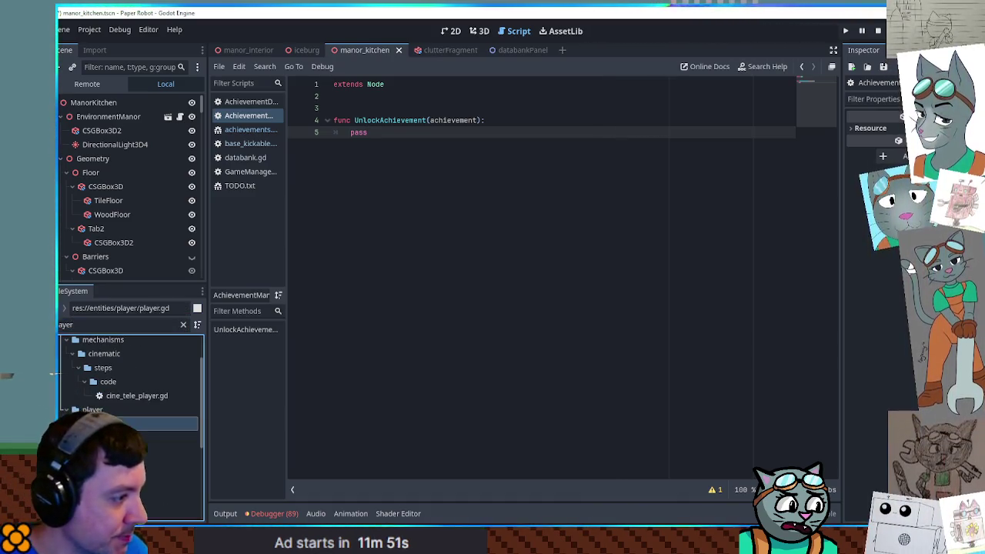
pyautogui.click(689, 212)
pyautogui.hotkey('ctrl', 'f')
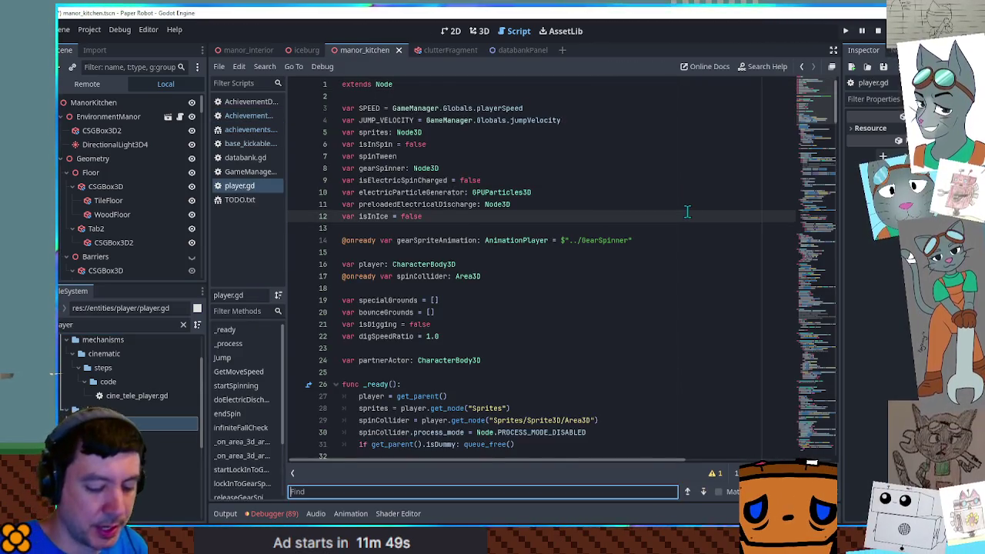
pyautogui.write('jump')
pyautogui.press('Escape')
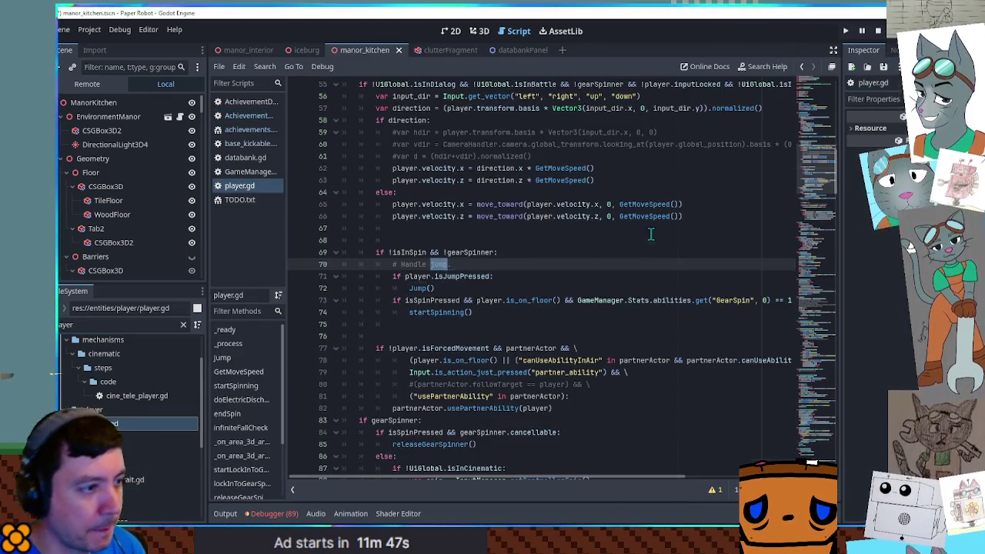
pyautogui.click(419, 289)
pyautogui.keyDown('ctrl'); pyautogui.click(420, 289); pyautogui.keyUp('ctrl')
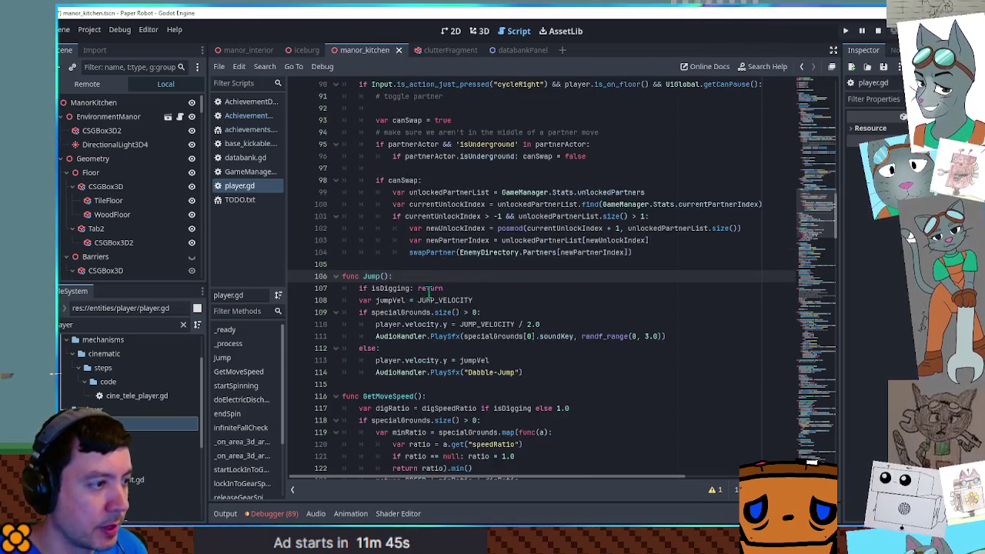
pyautogui.scroll(-3, 419, 262)
pyautogui.click(552, 262)
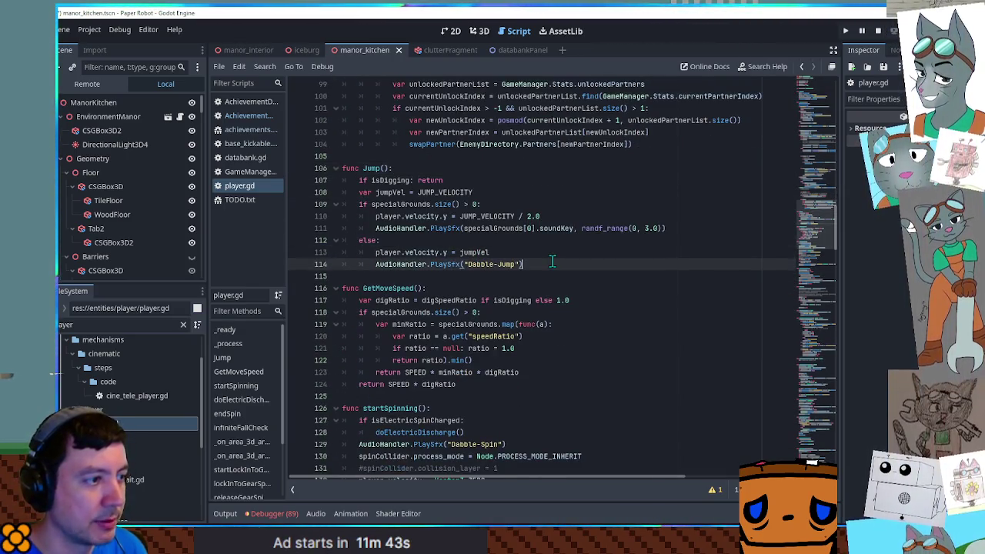
# Step: Insert a new line 115 reading 'AchievementManager.Unlock' after the jump sound call
pyautogui.click(520, 194)
pyautogui.click(533, 265)
pyautogui.press('Return')
pyautogui.write('Achi')
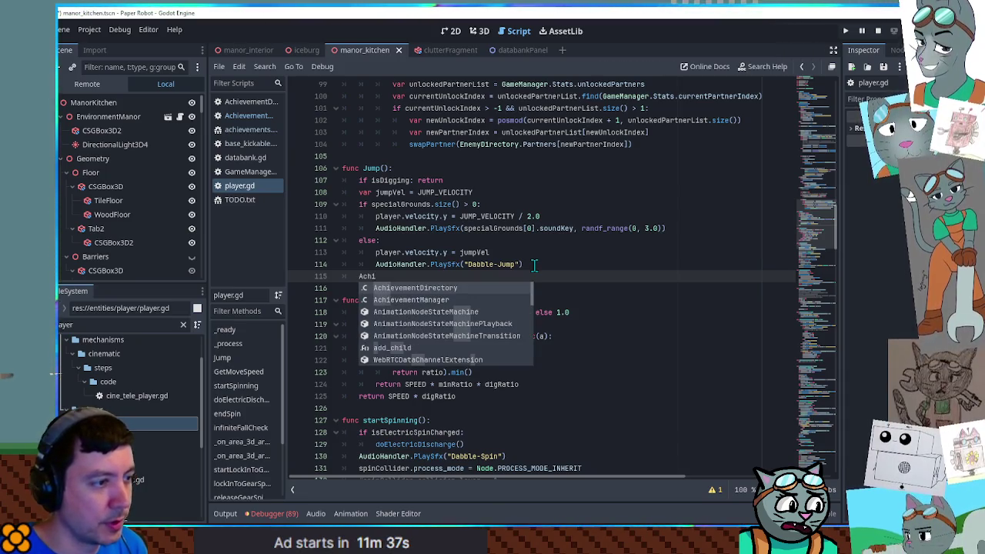
pyautogui.press('Down')
pyautogui.press('Return')
pyautogui.press('BackSpace')
pyautogui.press('BackSpace')
pyautogui.write('.Unl')
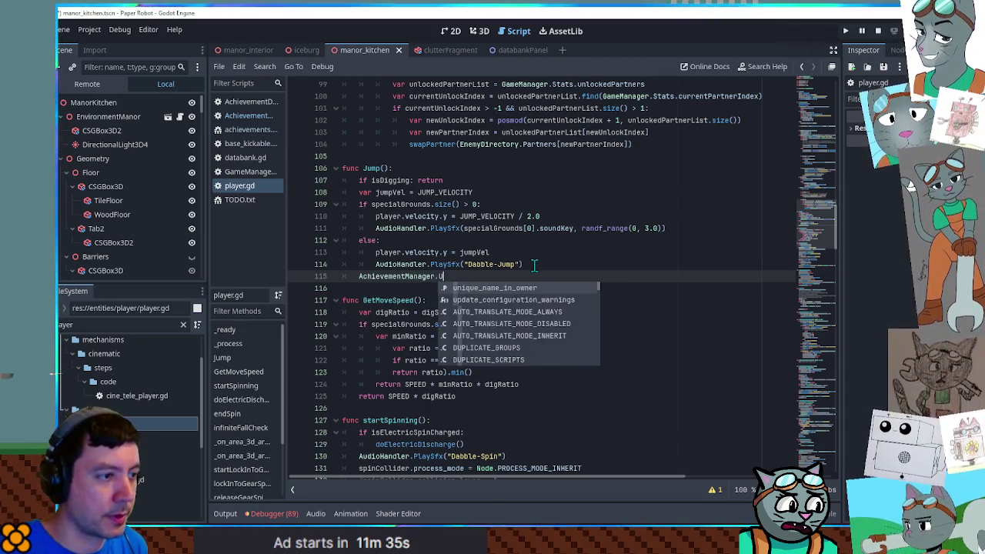
pyautogui.write('ock')
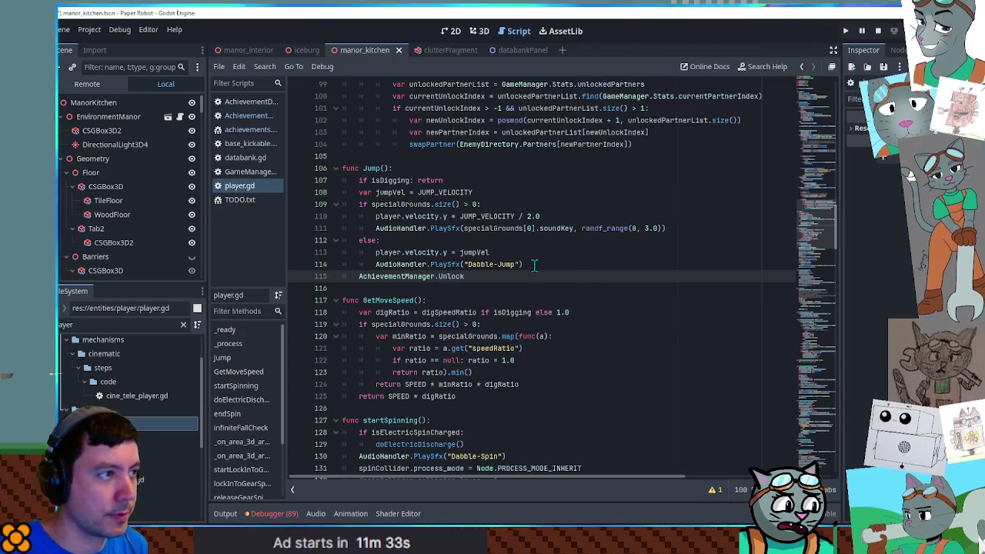
# Step: Extend the call to 'UnlockAchievement(AchievementDirectory.' using the name from AchievementManager.gd
pyautogui.click(240, 117)
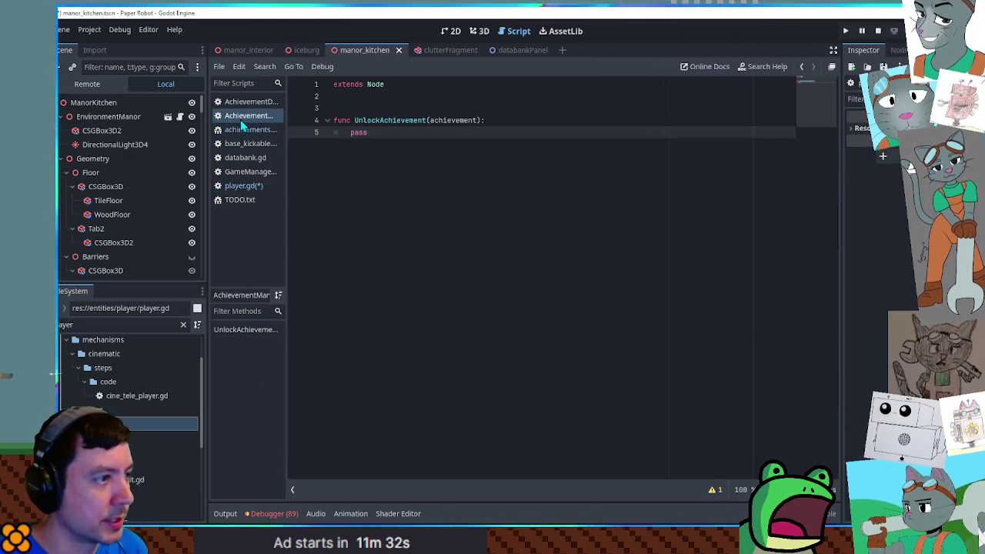
pyautogui.doubleClick(390, 120)
pyautogui.hotkey('ctrl', 's')
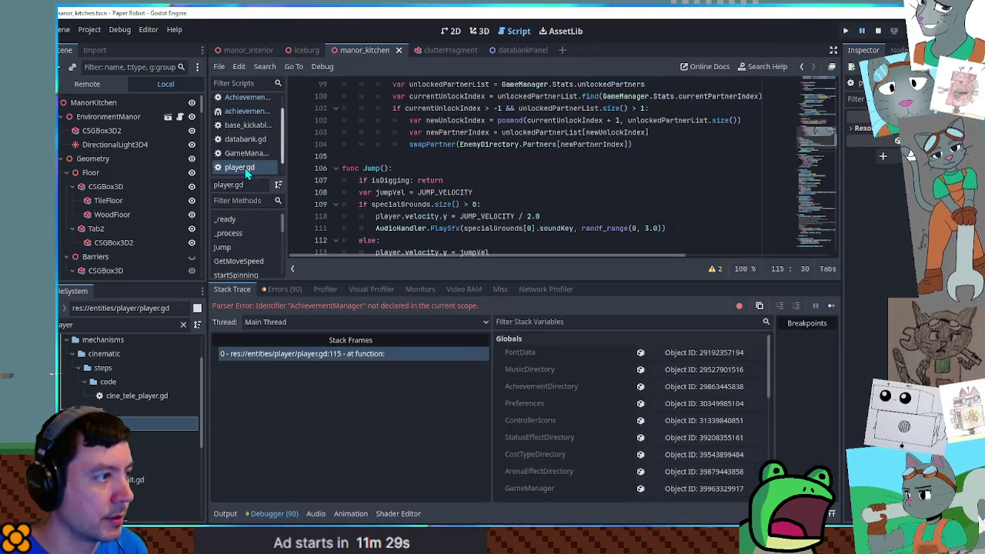
pyautogui.click(878, 32)
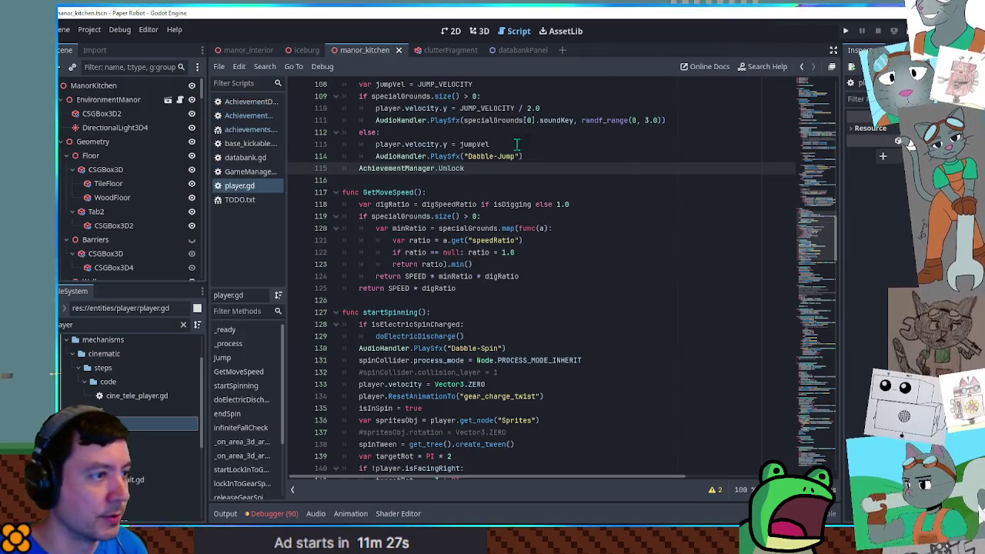
pyautogui.write('Achievement')
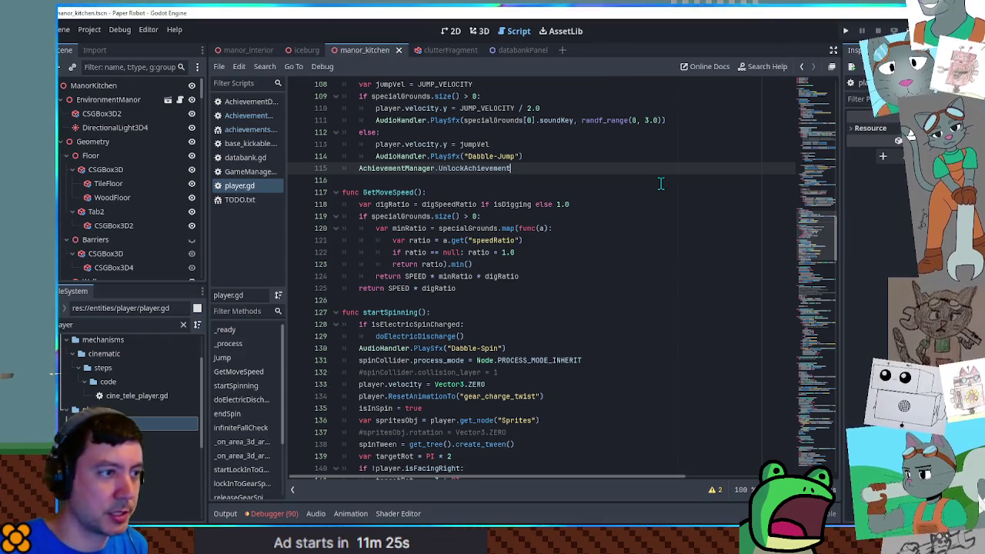
pyautogui.write('(AchievementDirectory.')
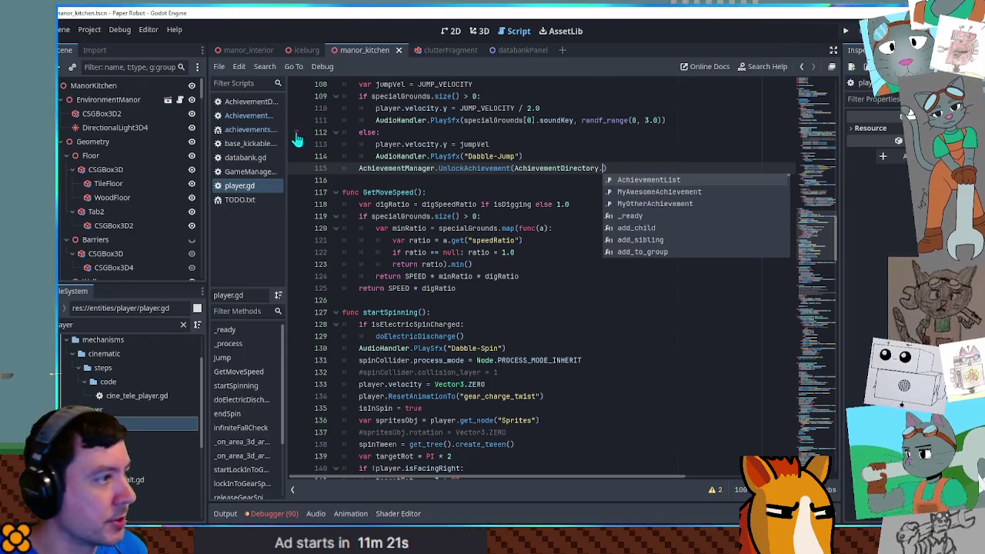
pyautogui.click(252, 106)
# Step: Duplicate the MyOtherAchievement entry as TestJump, named "Jump!" with description "Do a jump", and save
pyautogui.moveTo(570, 215)
pyautogui.mouseDown()
pyautogui.moveTo(496, 204)
pyautogui.moveTo(495, 167)
pyautogui.mouseUp()
pyautogui.hotkey('ctrl', 'shift', 'd')
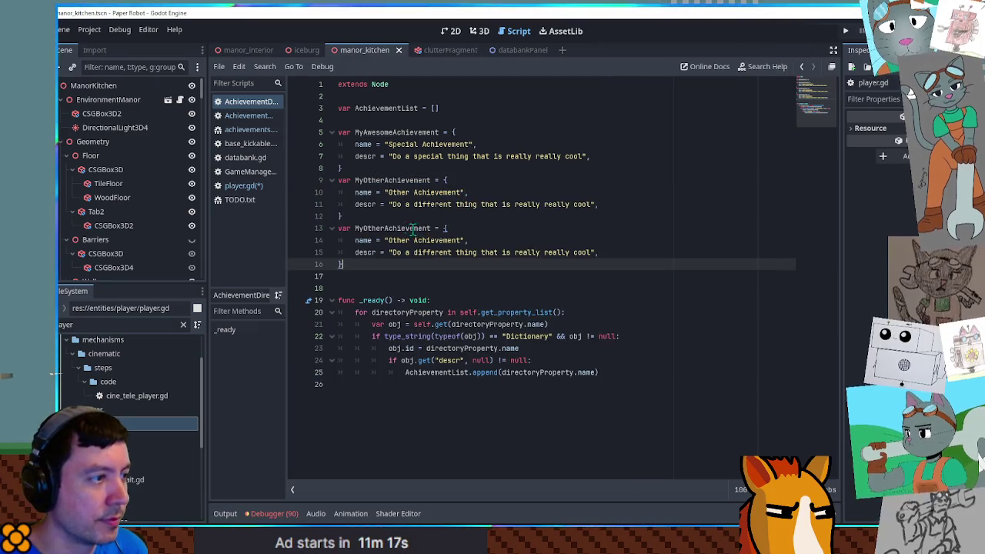
pyautogui.doubleClick(413, 228)
pyautogui.write('TestJump')
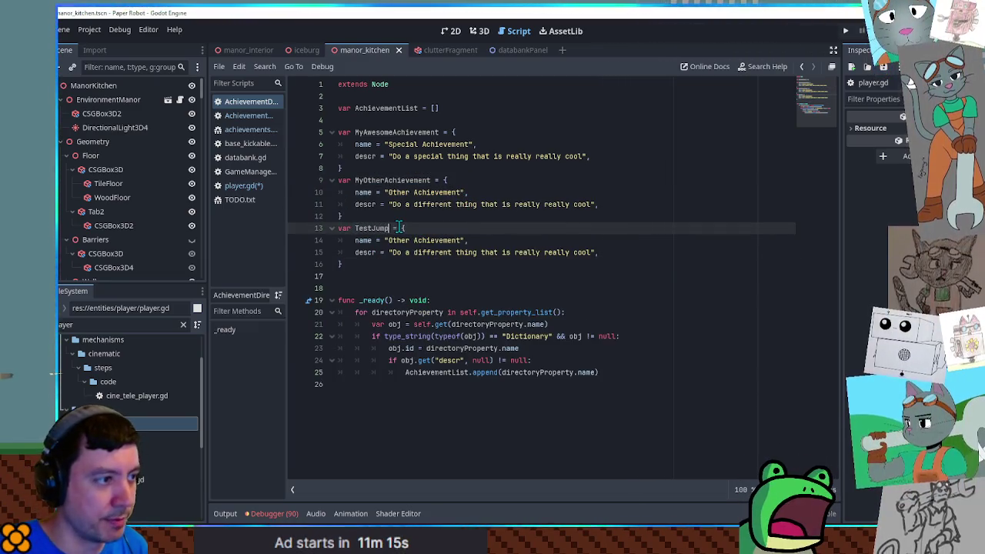
pyautogui.press('Down')
pyautogui.hotkey('ctrl', 'shift', 'Right')
pyautogui.hotkey('ctrl', 'shift', 'Right')
pyautogui.write('Jump')
pyautogui.press('Down')
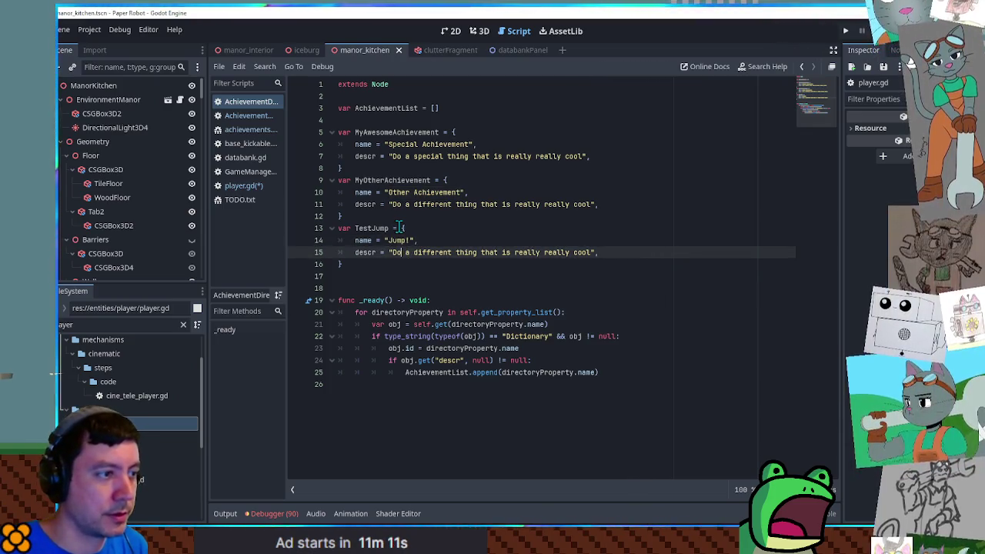
pyautogui.hotkey('shift', 'End')
pyautogui.hotkey('shift', 'Left')
pyautogui.hotkey('shift', 'Left')
pyautogui.write('jump')
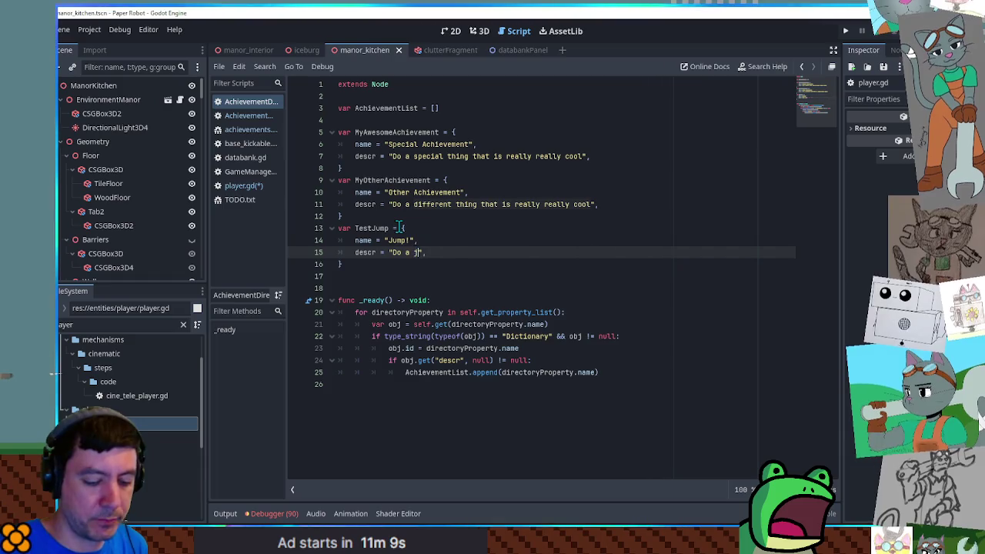
pyautogui.hotkey('ctrl', 's')
# Step: Finish player.gd's call as UnlockAchievement(AchievementDirectory.TestJump) and save player.gd
pyautogui.doubleClick(377, 228)
pyautogui.hotkey('ctrl', 'c')
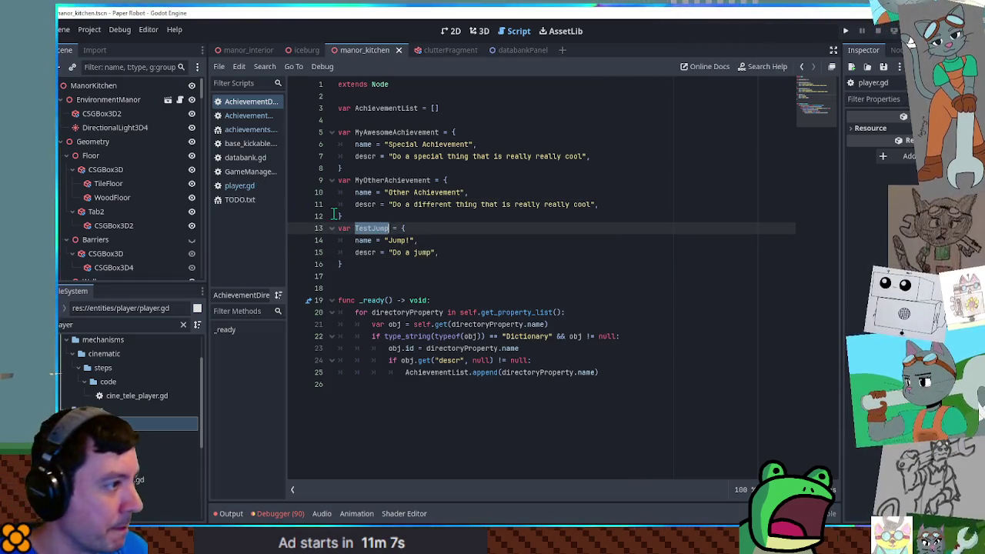
pyautogui.click(246, 185)
pyautogui.hotkey('ctrl', 'v')
pyautogui.press('Escape')
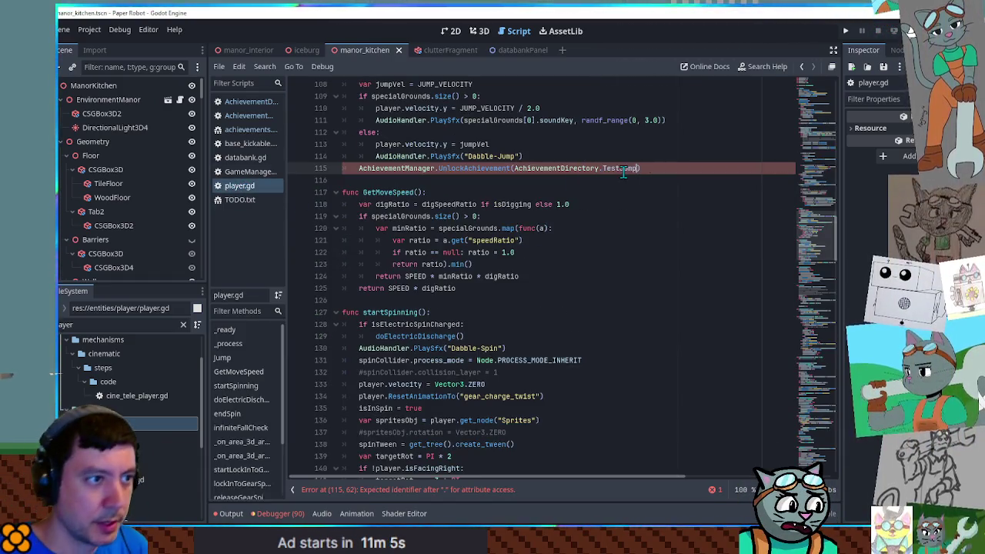
pyautogui.click(627, 158)
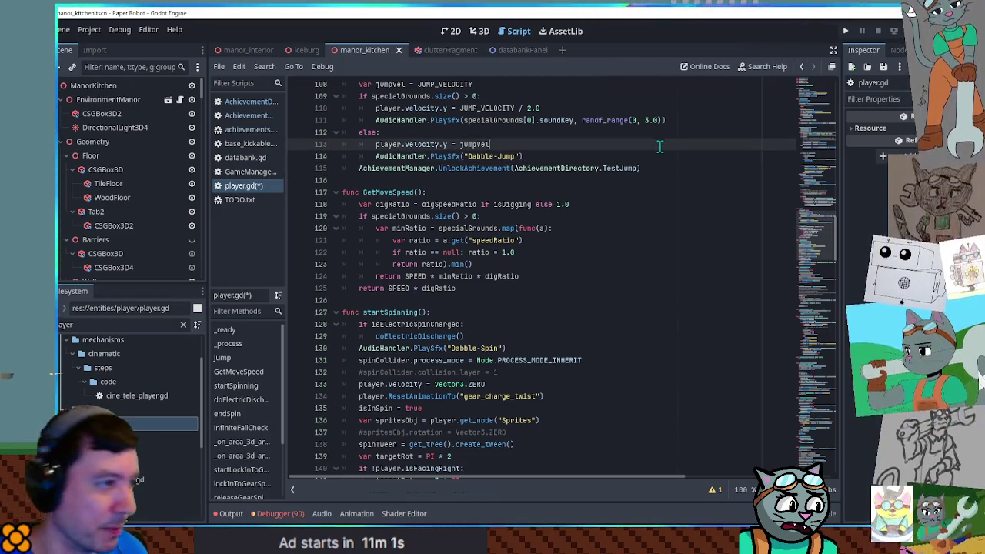
pyautogui.hotkey('ctrl', 's')
pyautogui.click(241, 130)
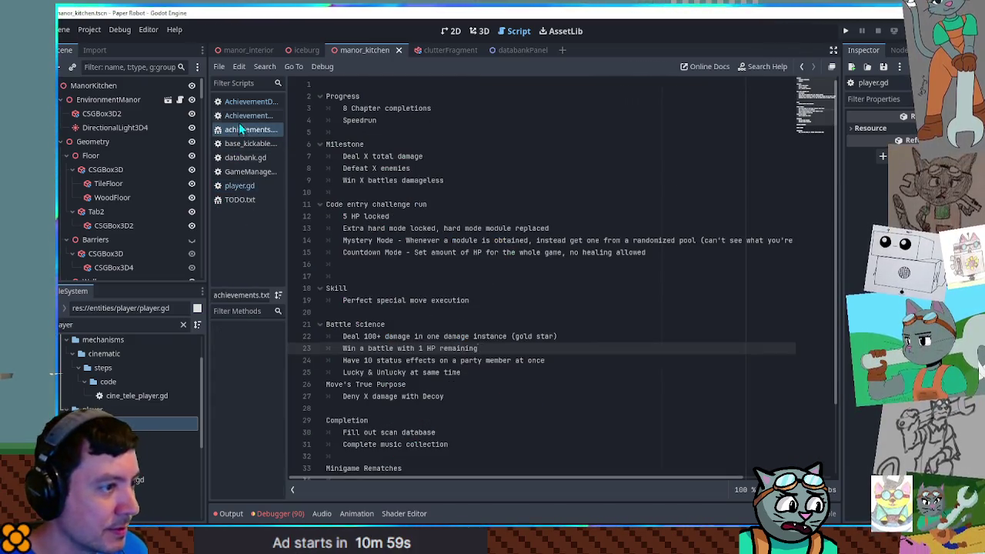
pyautogui.click(240, 116)
pyautogui.click(254, 171)
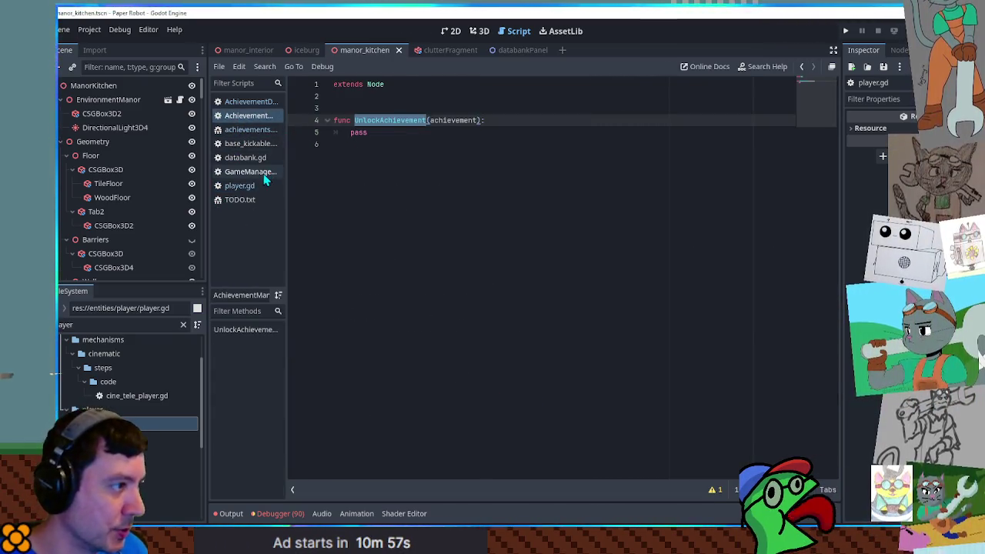
# Step: Replace pass with a lookup on GameManager.Stats.unlockedAchievements
pyautogui.scroll(-2, 822, 288)
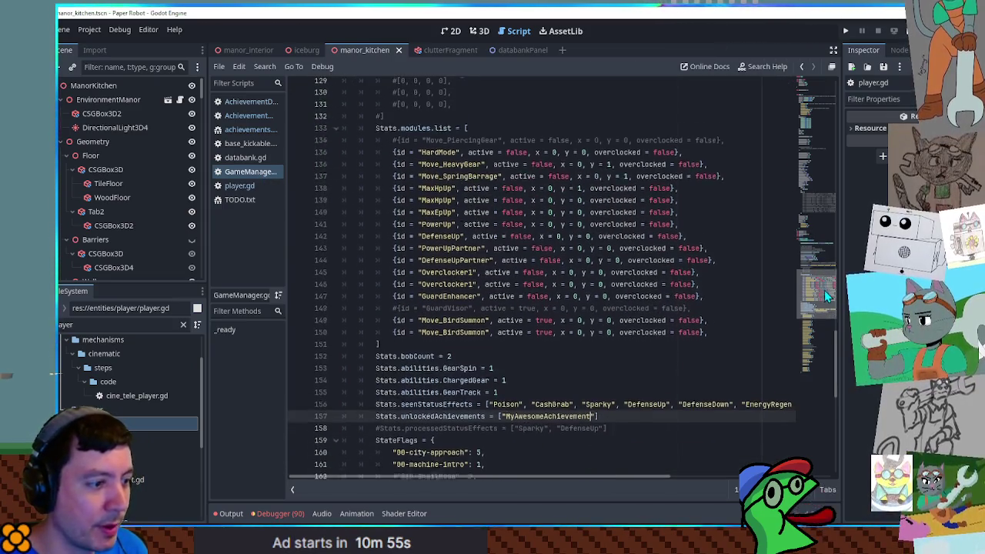
pyautogui.hotkey('shift', 'Home')
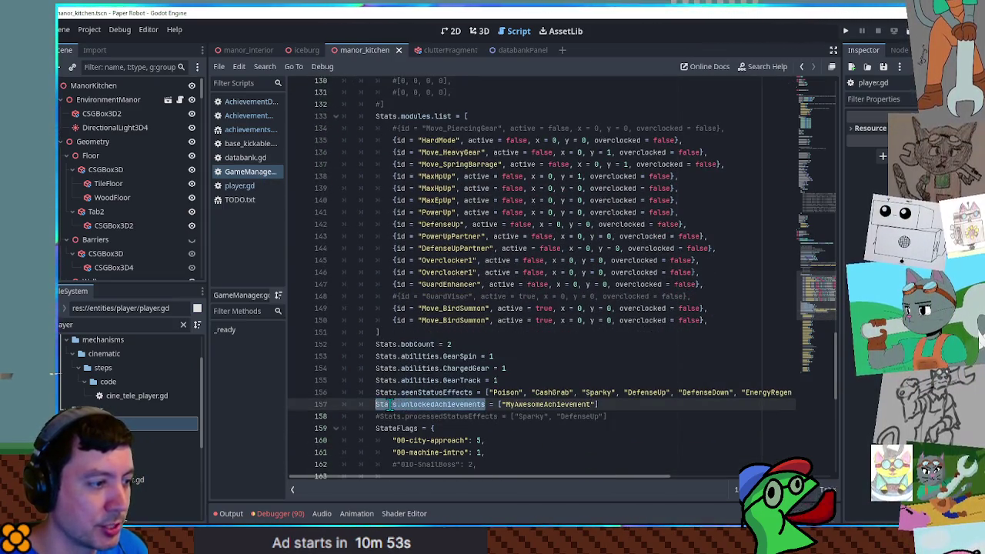
pyautogui.click(242, 116)
pyautogui.click(242, 129)
pyautogui.click(242, 116)
pyautogui.doubleClick(359, 133)
pyautogui.write('var isUnlocked =')
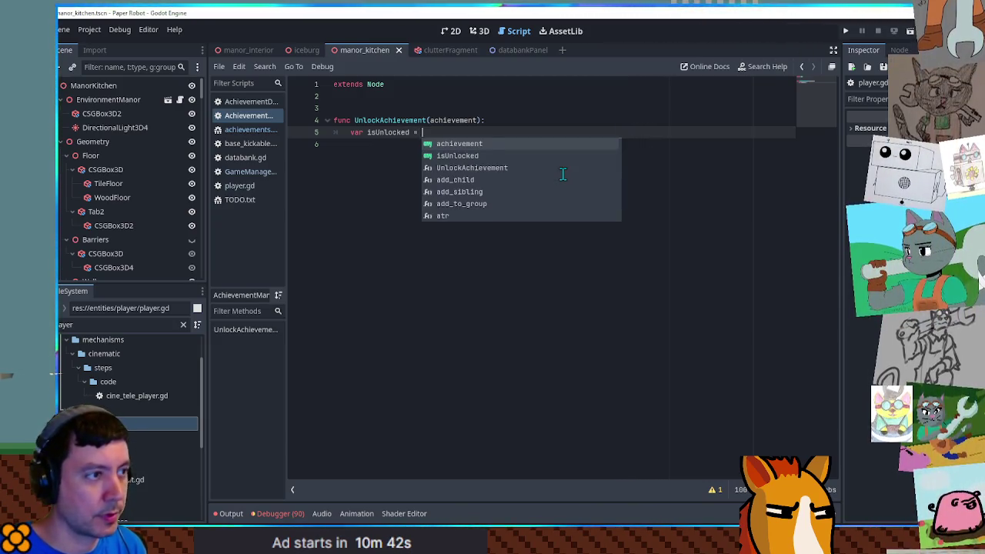
pyautogui.write('GameManager.Stats.unlockedAchievements.has(achi')
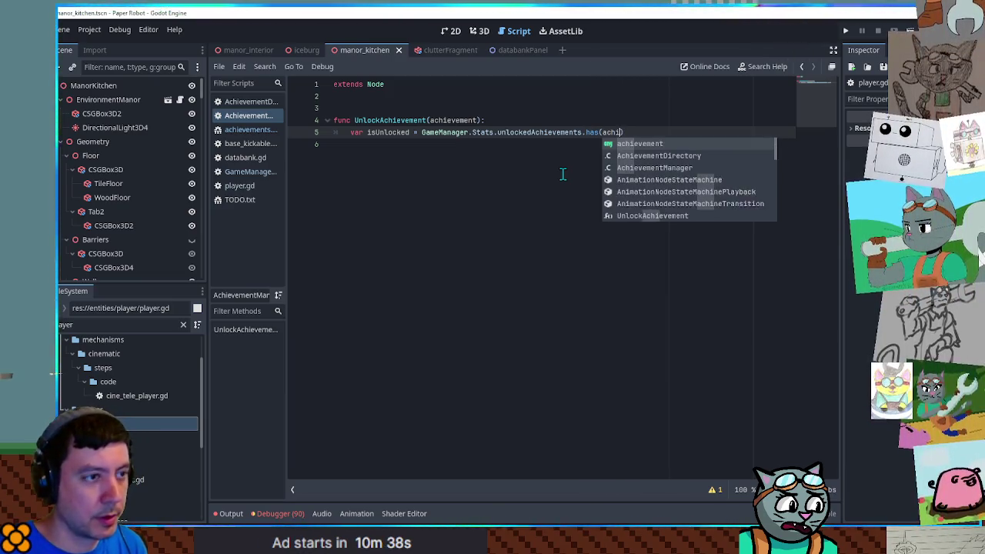
pyautogui.press('Return')
pyautogui.write('.')
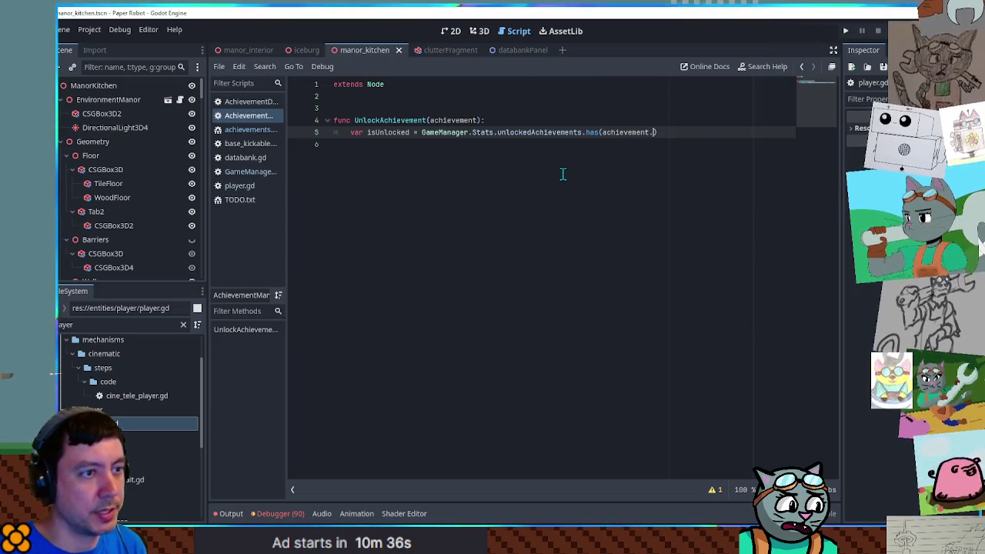
# Step: Complete the line as 'var isUnlocked = ...has(achievement.id)', checking the id field in AchievementDirectory
pyautogui.click(259, 102)
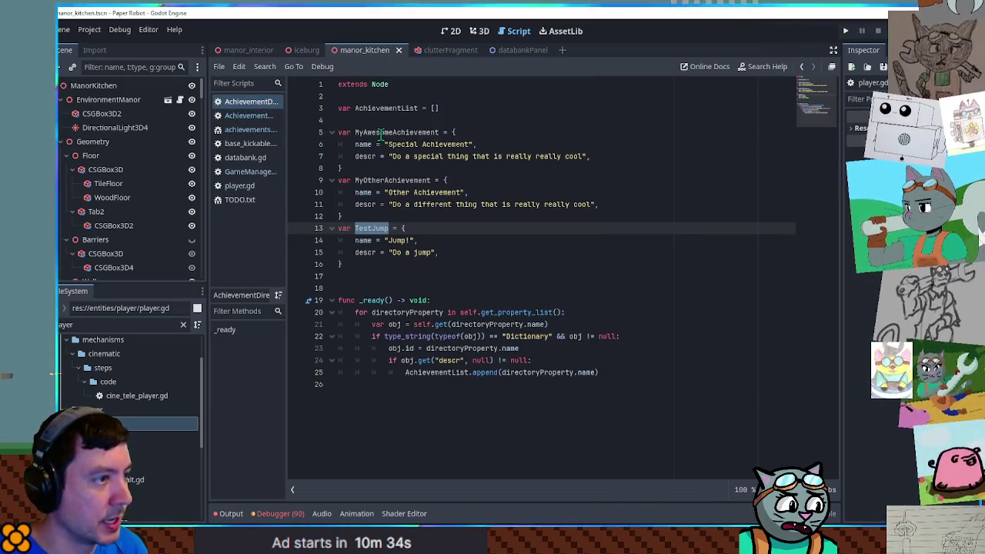
pyautogui.doubleClick(408, 347)
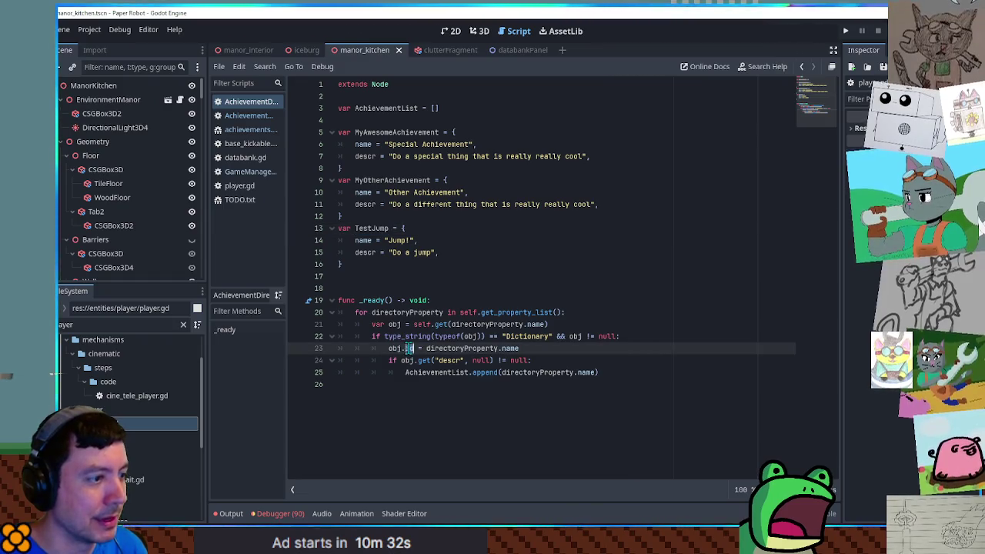
pyautogui.click(236, 117)
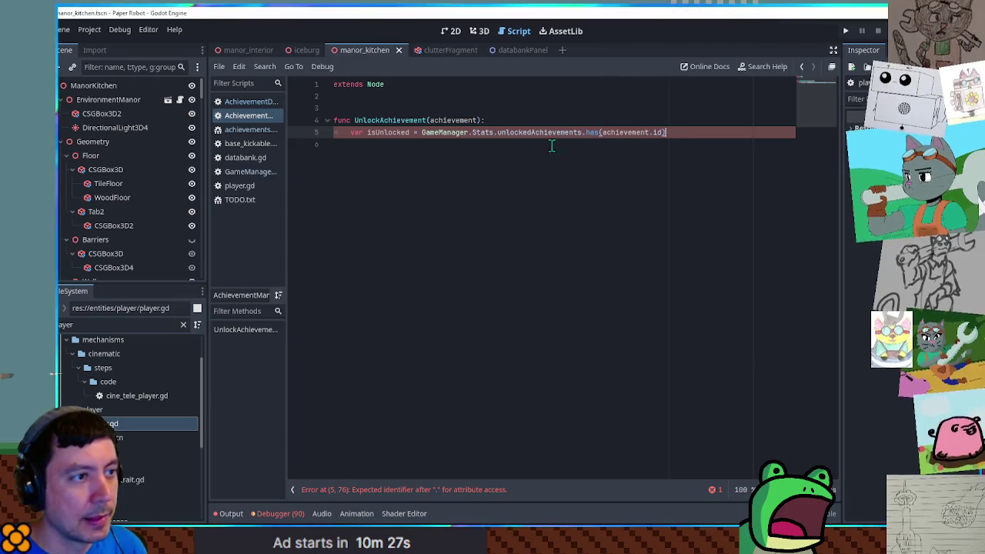
pyautogui.doubleClick(389, 133)
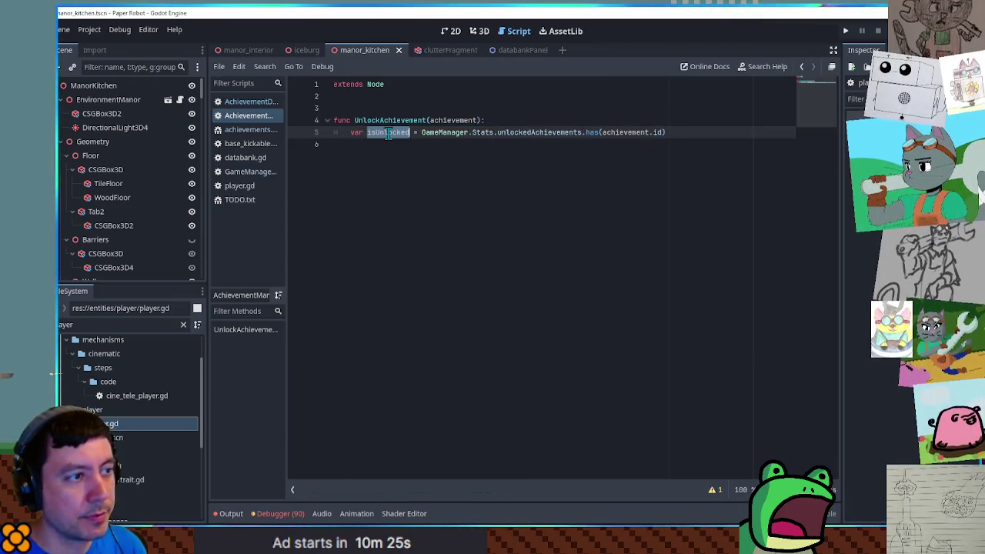
pyautogui.press('End')
pyautogui.press('Return')
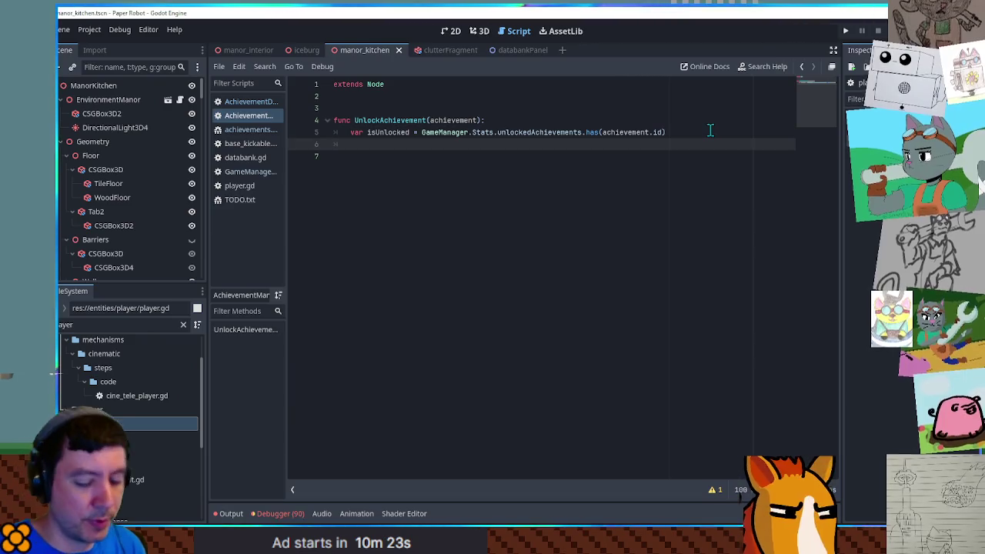
# Step: Add 'if isUnlocked: return' after the check and remove the extra blank line
pyautogui.write('if isUnlocked: return')
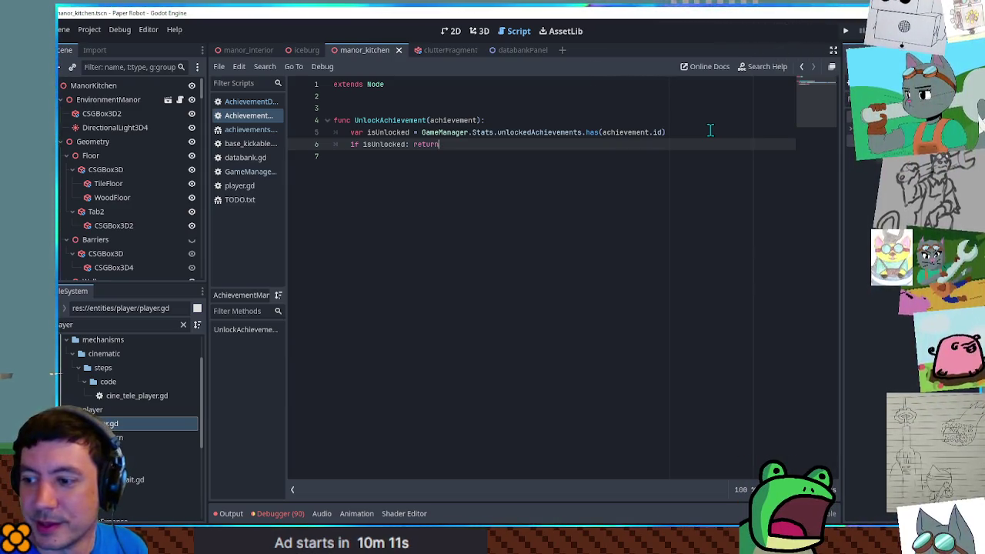
pyautogui.press('Return')
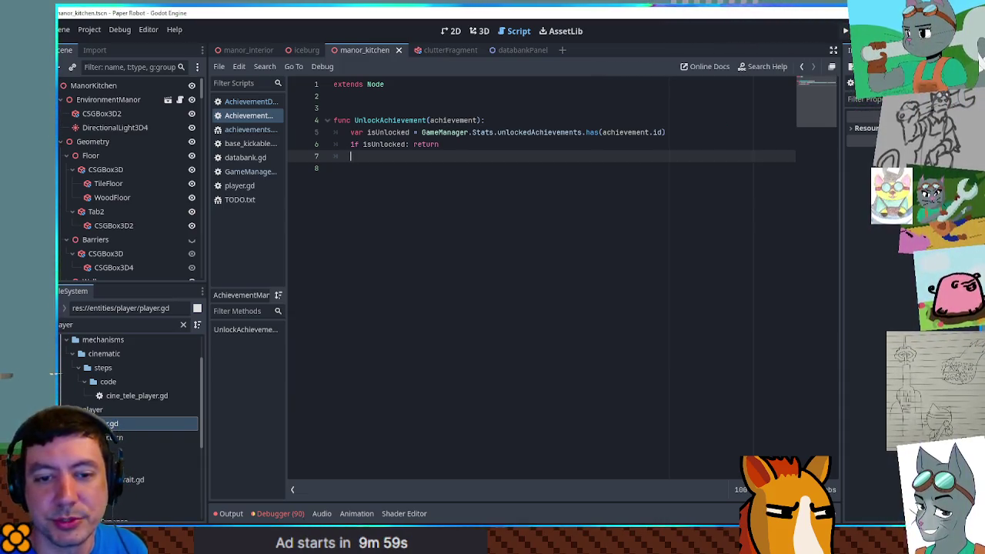
pyautogui.click(588, 238)
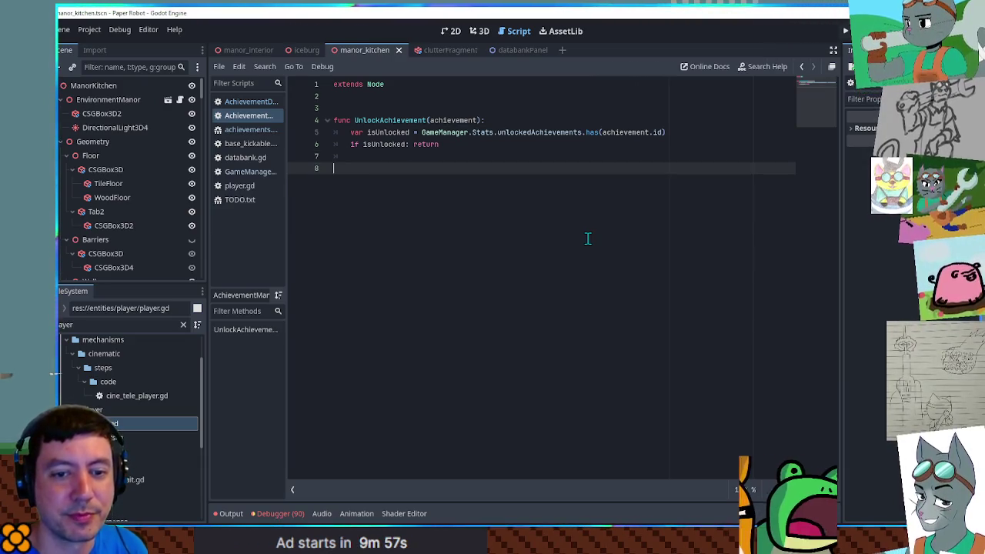
pyautogui.click(451, 155)
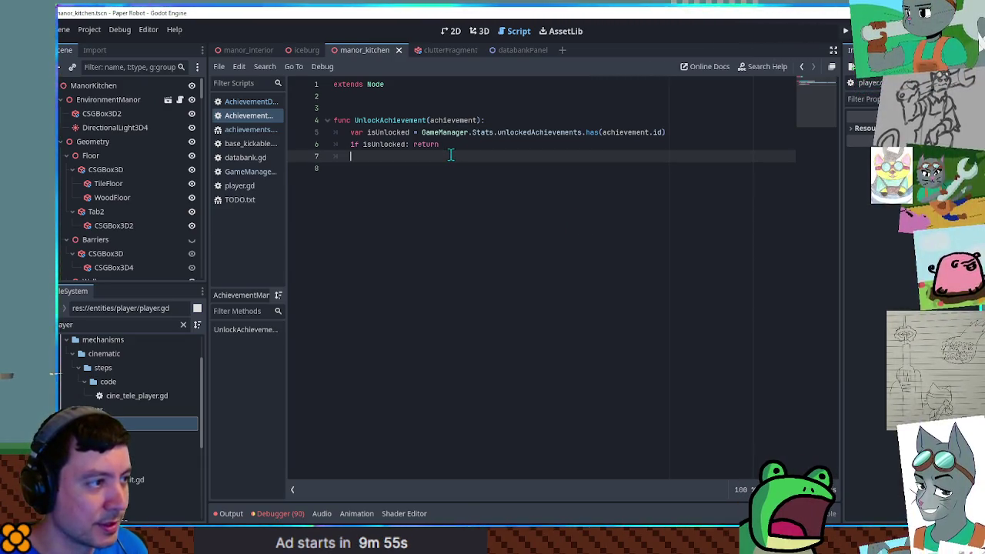
pyautogui.click(451, 167)
pyautogui.press('BackSpace')
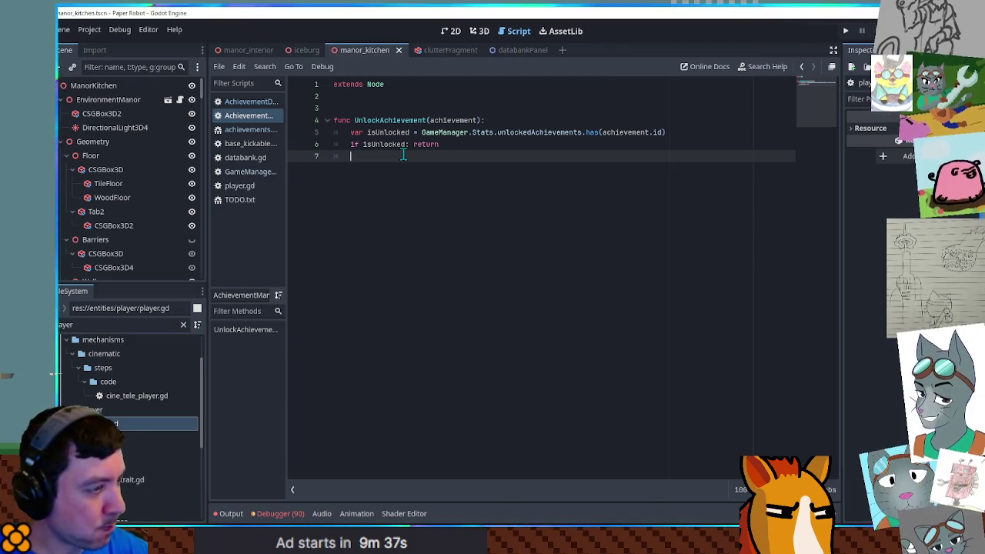
pyautogui.doubleClick(378, 146)
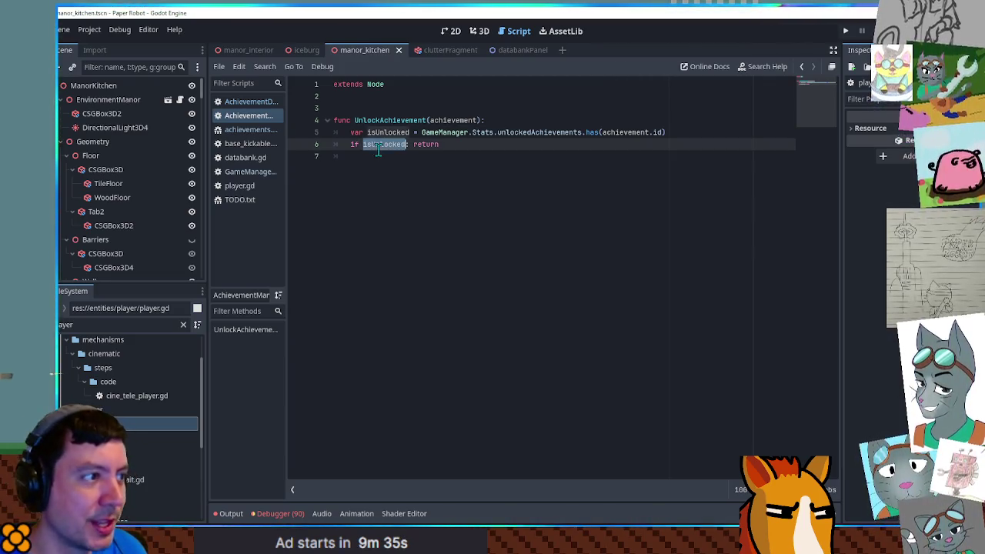
pyautogui.click(457, 156)
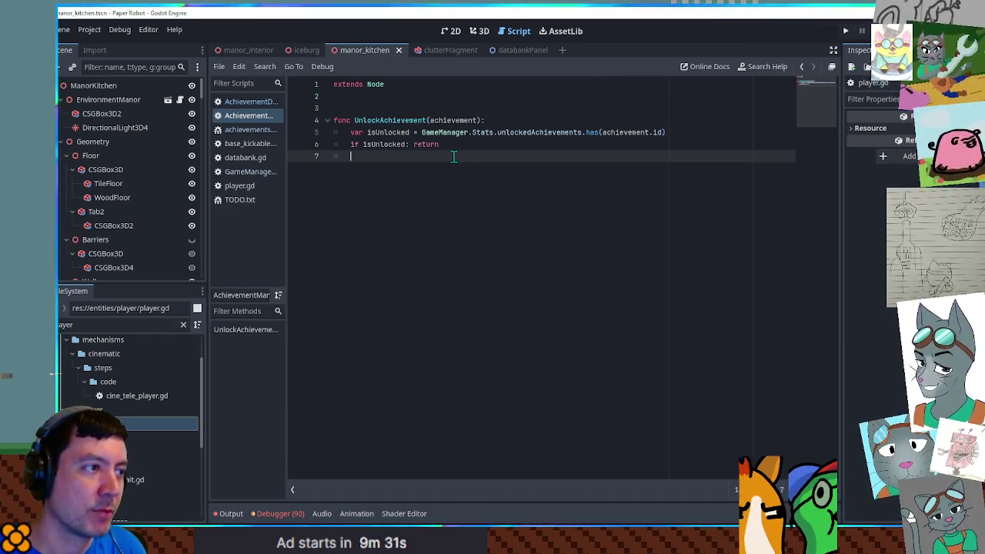
# Step: Start a 'var unl' declaration on a new line below 'extends Node'
pyautogui.click(415, 95)
pyautogui.press('Return')
pyautogui.write('var ')
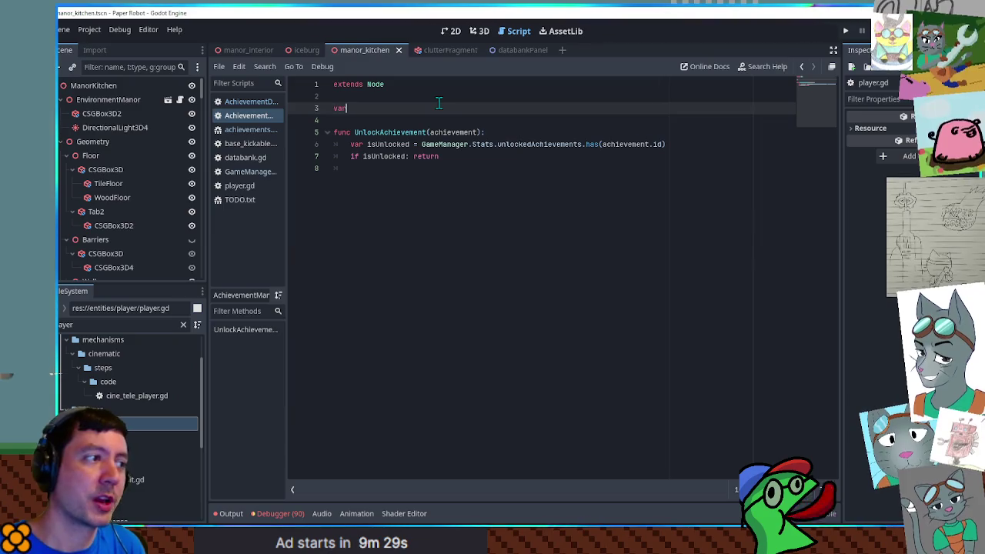
pyautogui.write('unlockQueue = [')
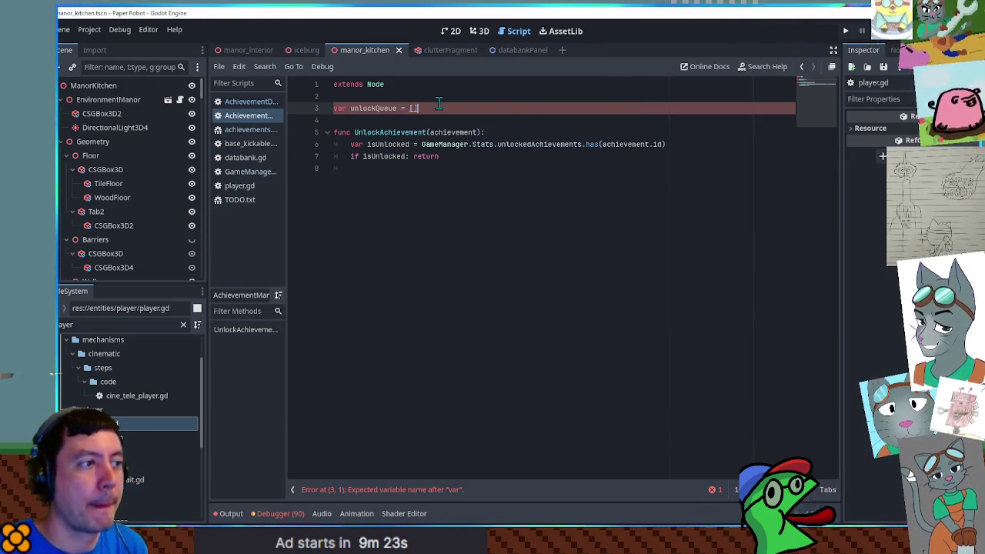
# Step: Declare 'var unlockQueue = []' and end UnlockAchievement with 'unlockQueue.append(achievement.id)'
pyautogui.doubleClick(377, 108)
pyautogui.hotkey('ctrl', 'c')
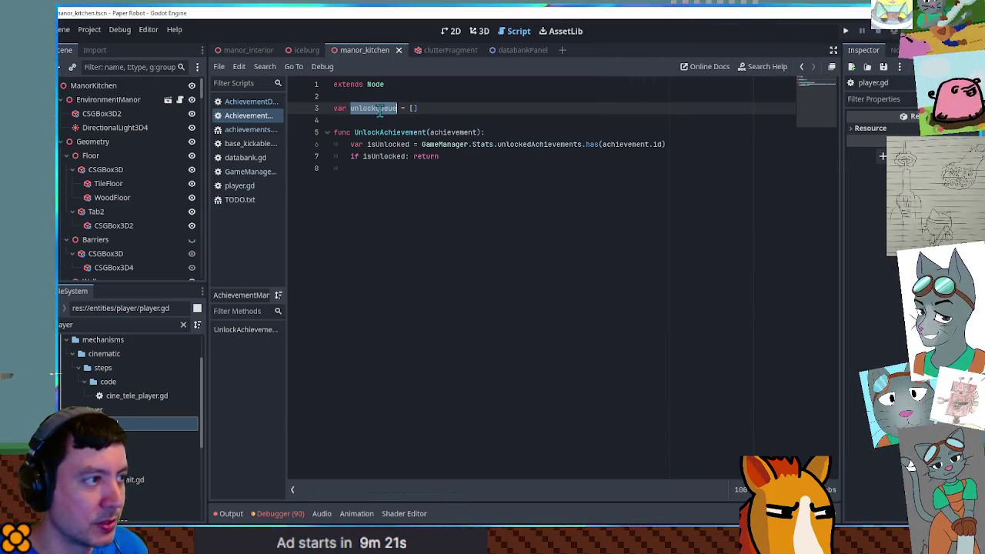
pyautogui.click(381, 167)
pyautogui.hotkey('ctrl', 'v')
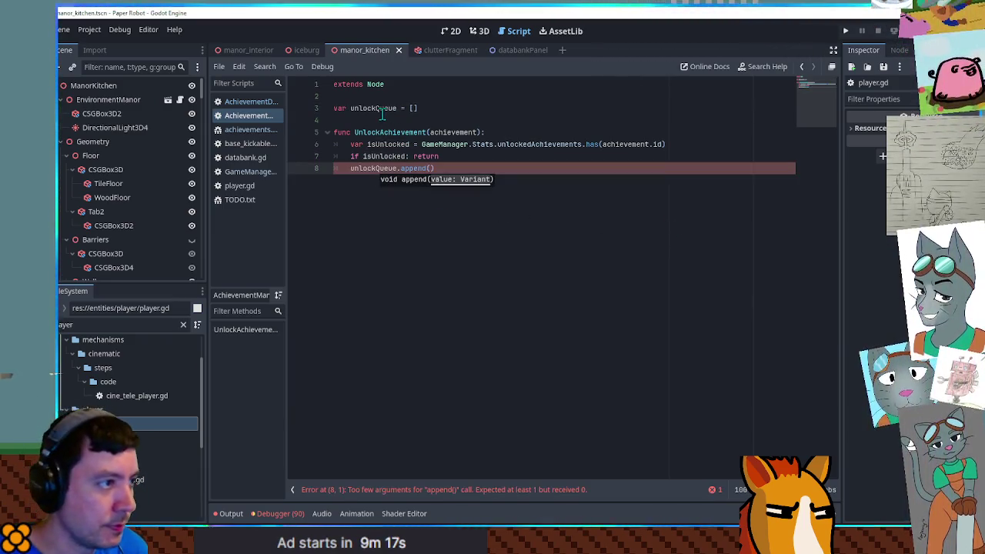
pyautogui.moveTo(602, 144); pyautogui.dragTo(660, 144)
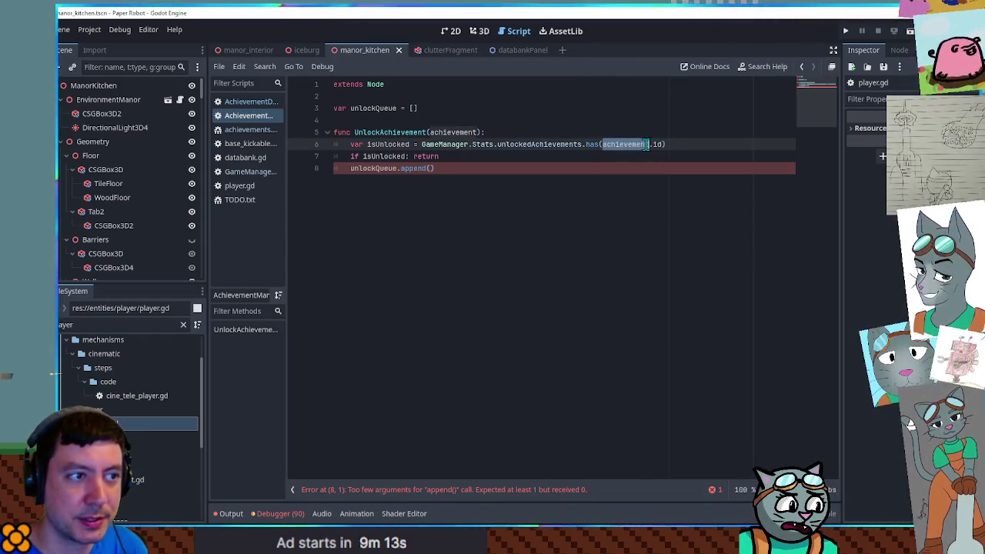
pyautogui.click(433, 168)
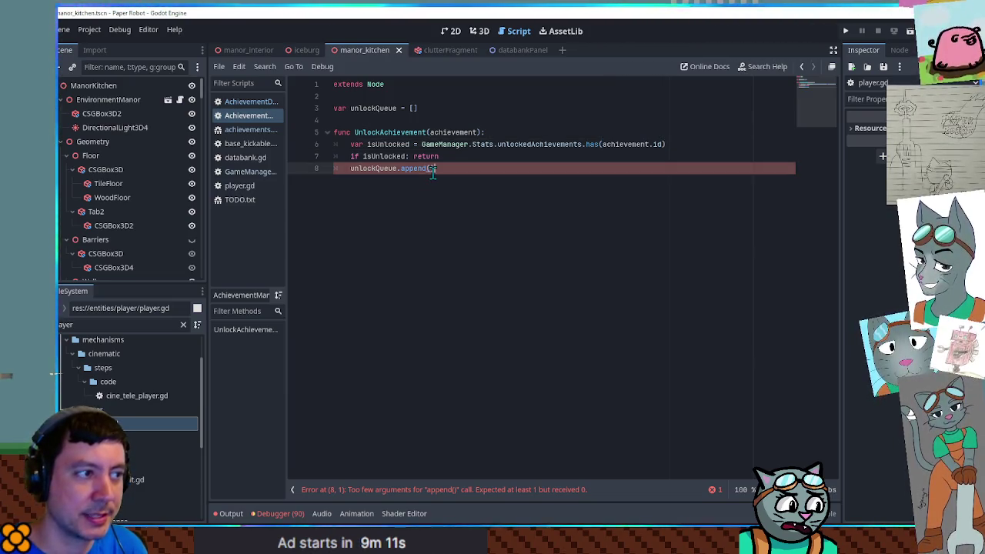
pyautogui.write('achievement.id')
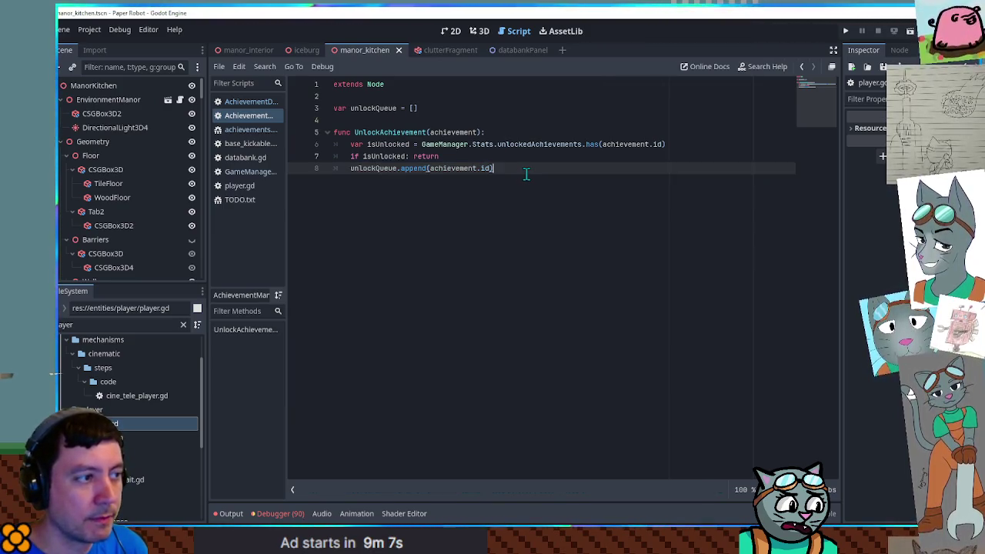
pyautogui.doubleClick(388, 133)
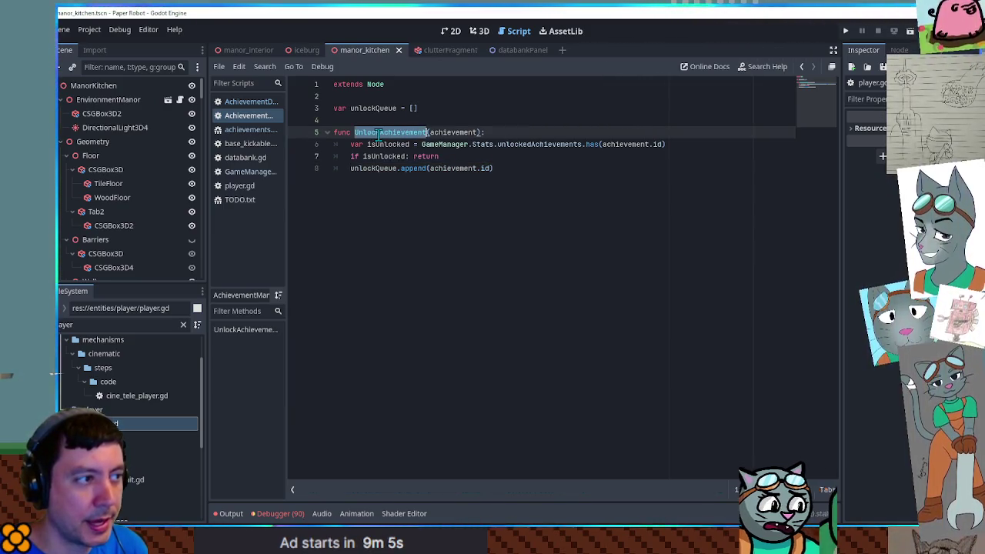
pyautogui.click(399, 214)
pyautogui.press('Return')
pyautogui.press('Return')
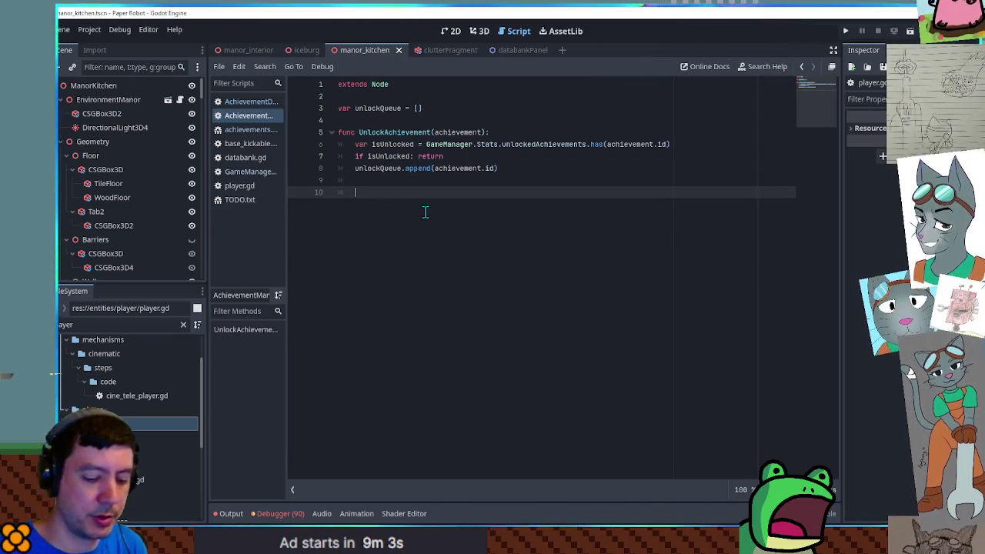
pyautogui.write('fu')
pyautogui.press('BackSpace')
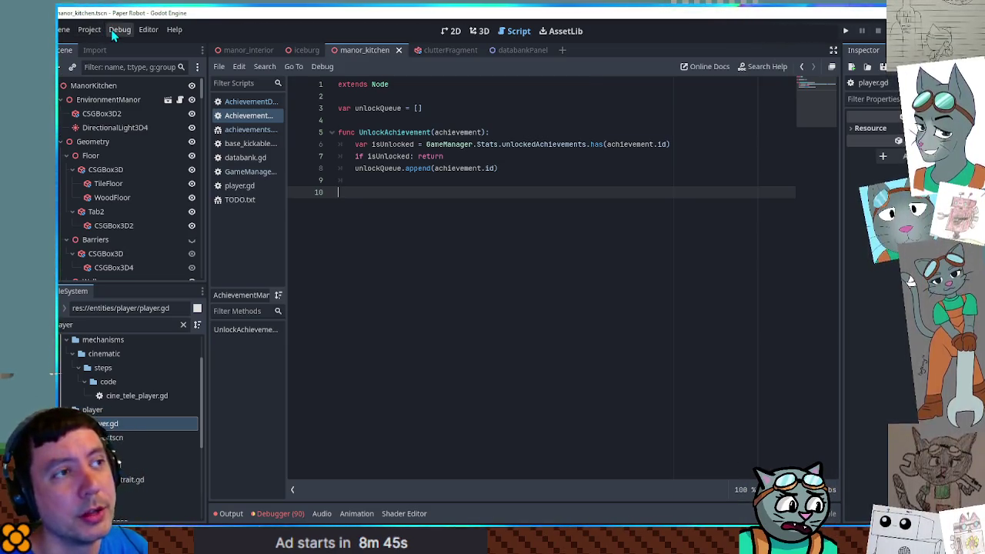
# Step: Filter the FileSystem for 'gl' and open the uiGlobal.tscn scene
pyautogui.doubleClick(146, 325)
pyautogui.write('scene')
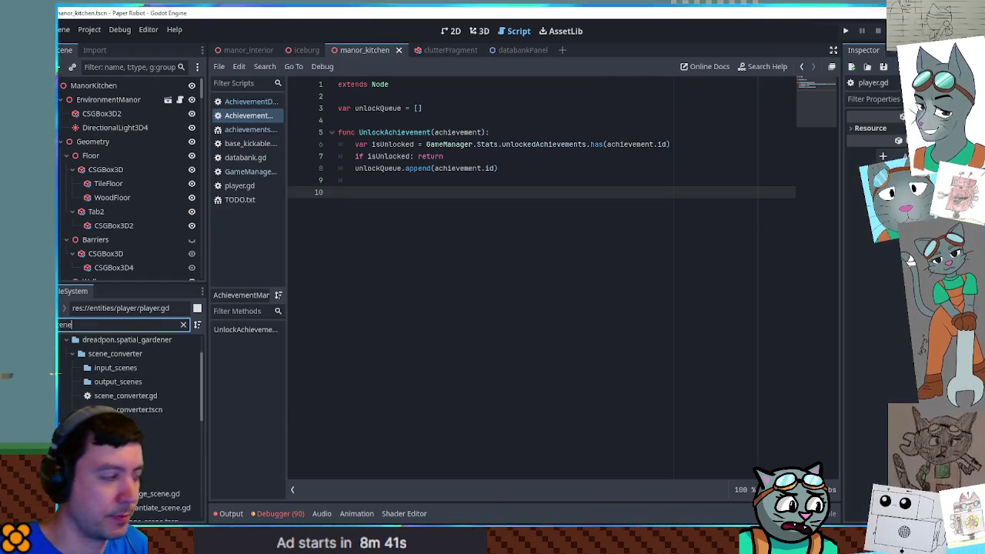
pyautogui.press('BackSpace')
pyautogui.press('BackSpace')
pyautogui.press('BackSpace')
pyautogui.write('gl')
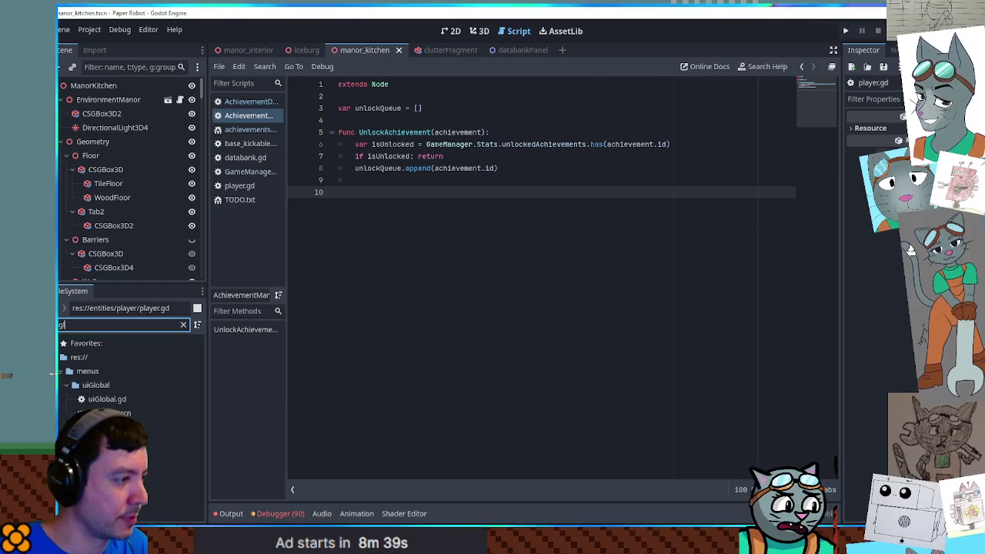
pyautogui.doubleClick(130, 412)
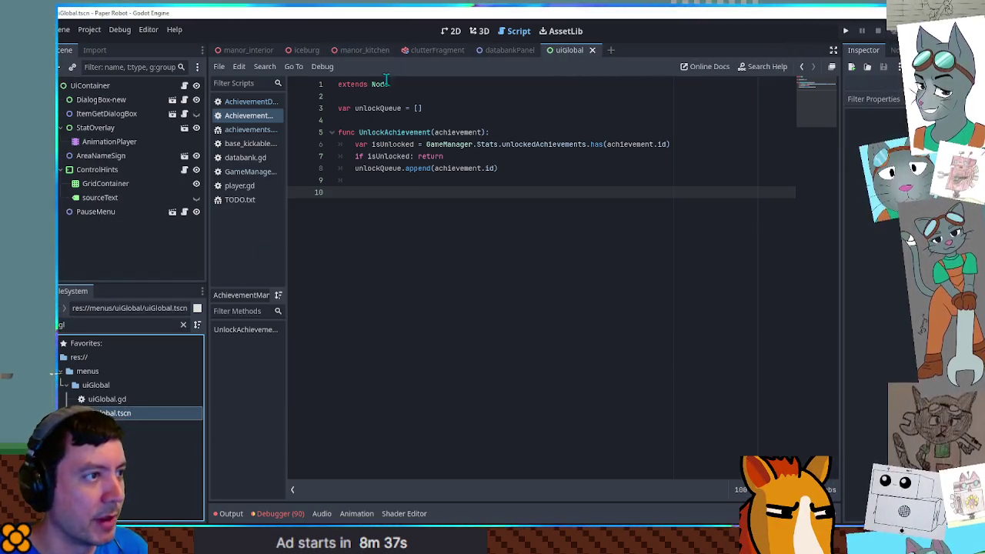
# Step: In the 2D view, select the FROG TOWN AreaNameSign and zoom around the HUD
pyautogui.click(455, 30)
pyautogui.scroll(-4, 503, 184)
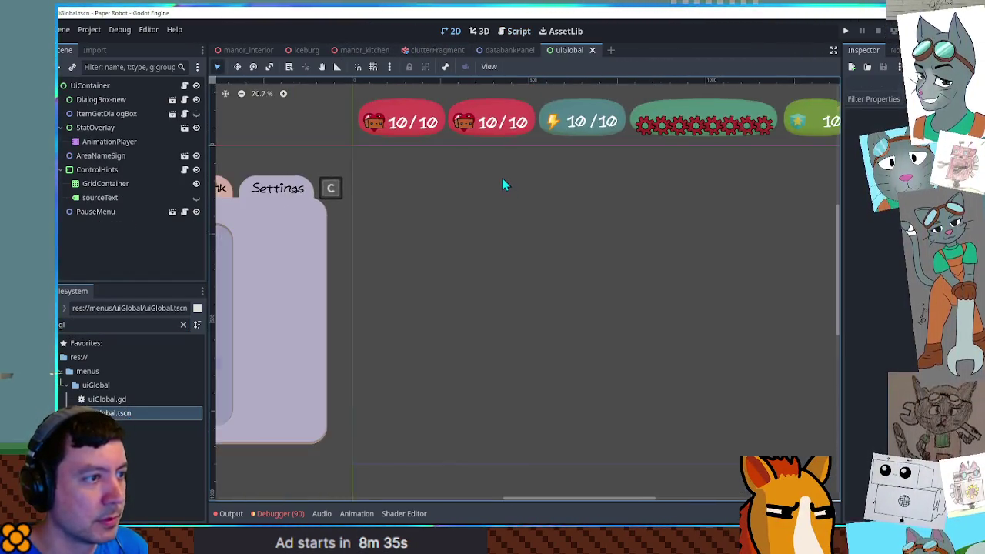
pyautogui.scroll(3, 557, 231)
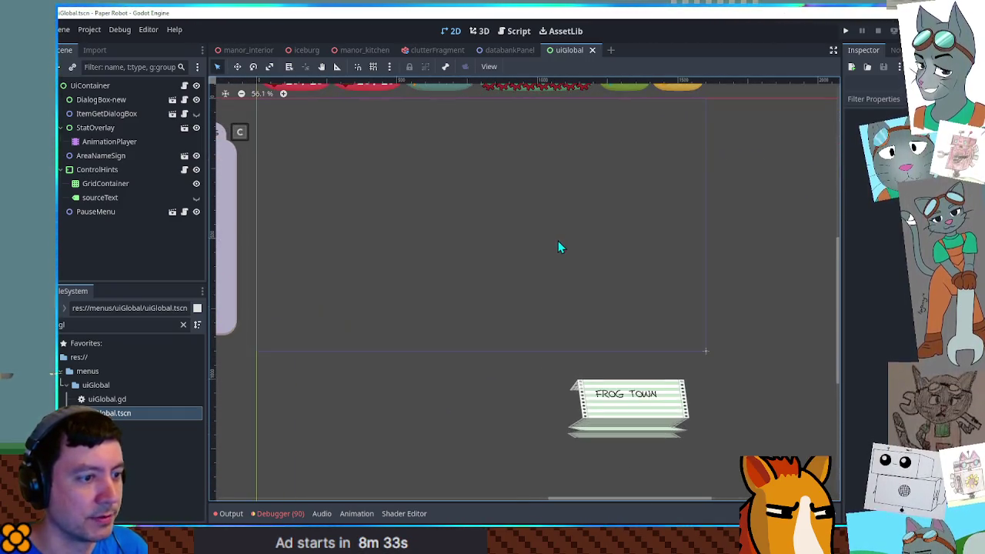
pyautogui.click(655, 404)
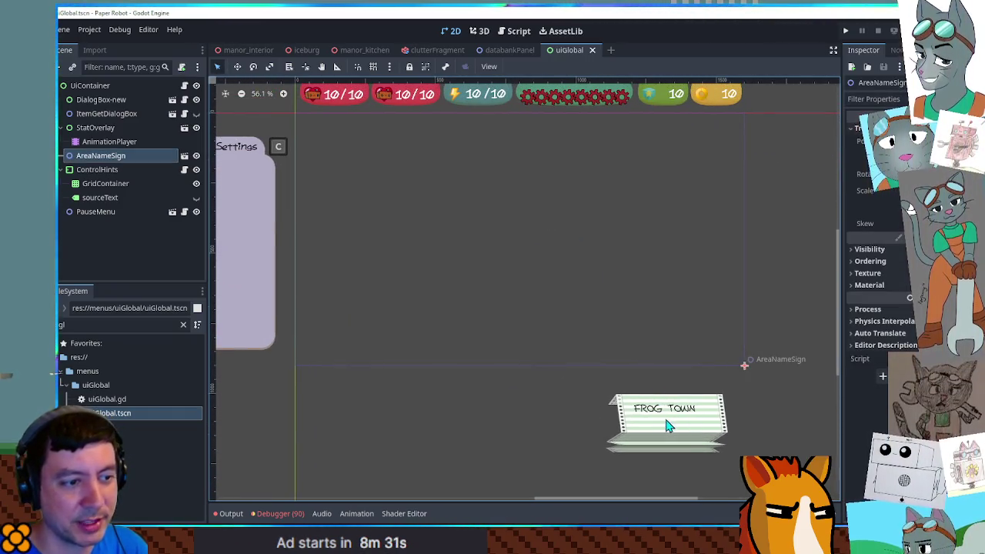
pyautogui.scroll(5, 710, 445)
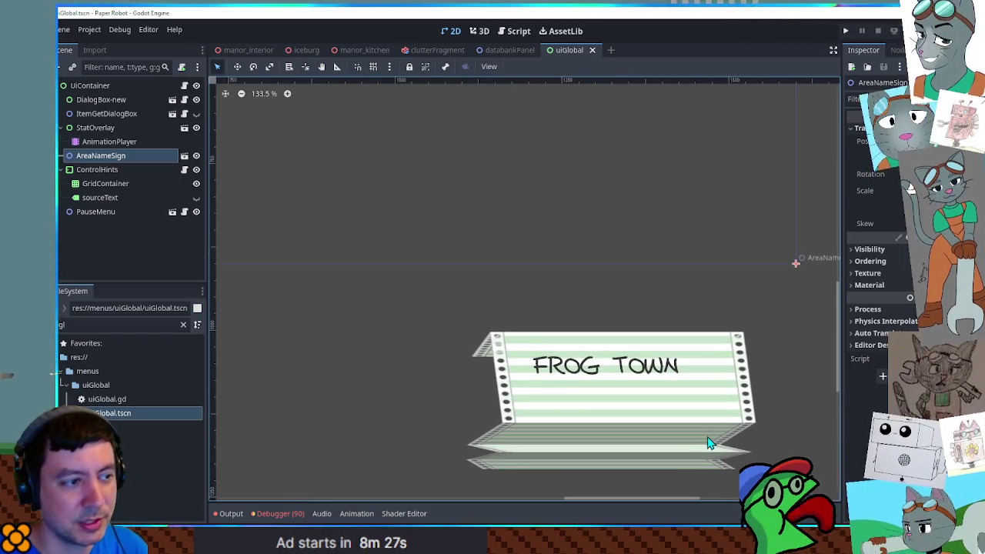
pyautogui.scroll(-3, 710, 443)
pyautogui.scroll(-1, 710, 438)
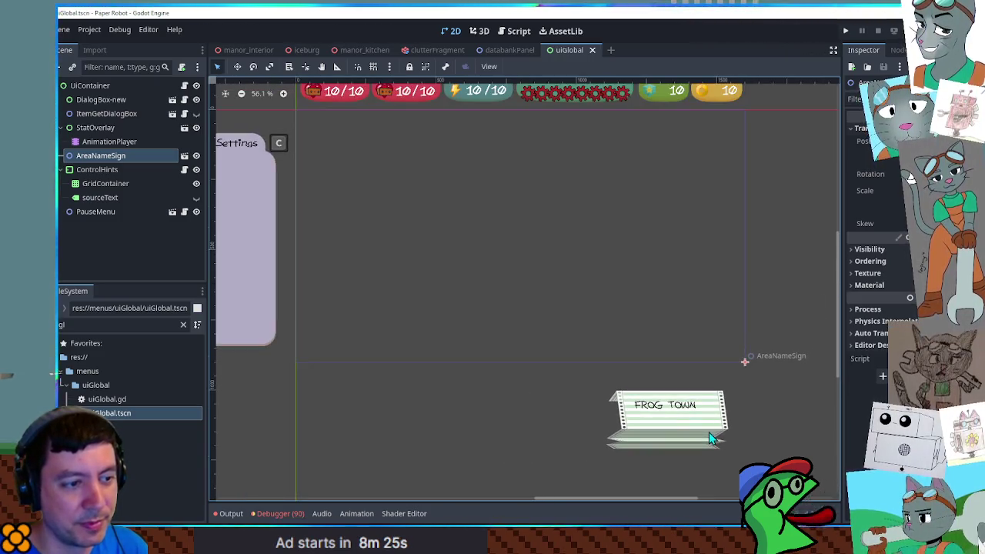
pyautogui.scroll(1, 447, 276)
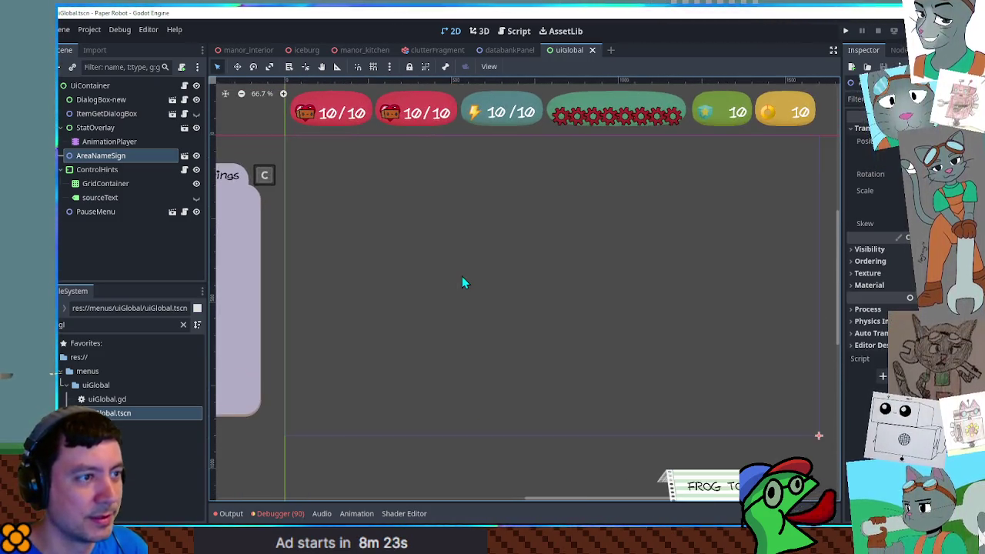
pyautogui.moveTo(471, 271); pyautogui.dragTo(479, 282)
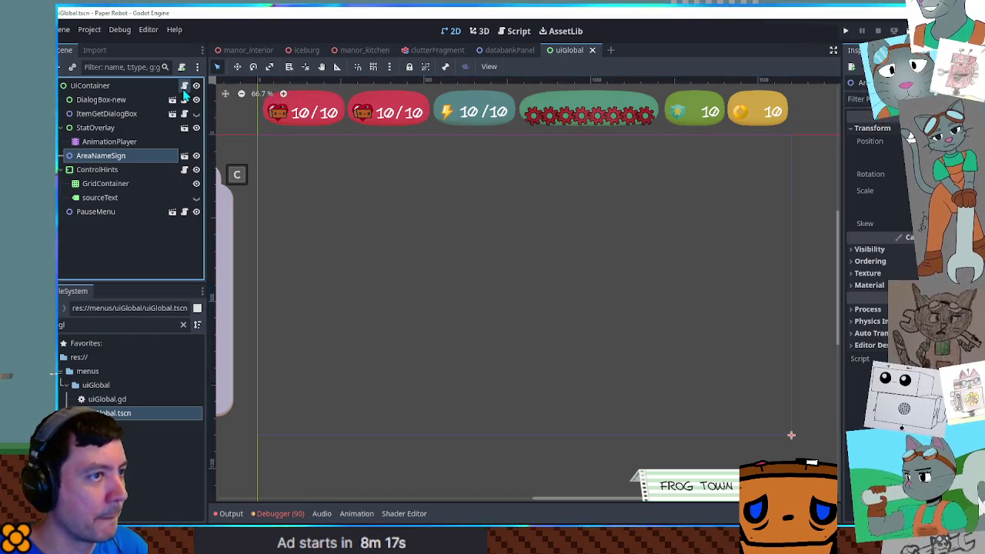
# Step: Look through the uiGlobal script, then zoom around the 2D canvas again
pyautogui.click(184, 89)
pyautogui.moveTo(815, 305)
pyautogui.mouseDown()
pyautogui.moveTo(815, 316)
pyautogui.moveTo(813, 117)
pyautogui.mouseUp()
pyautogui.click(454, 30)
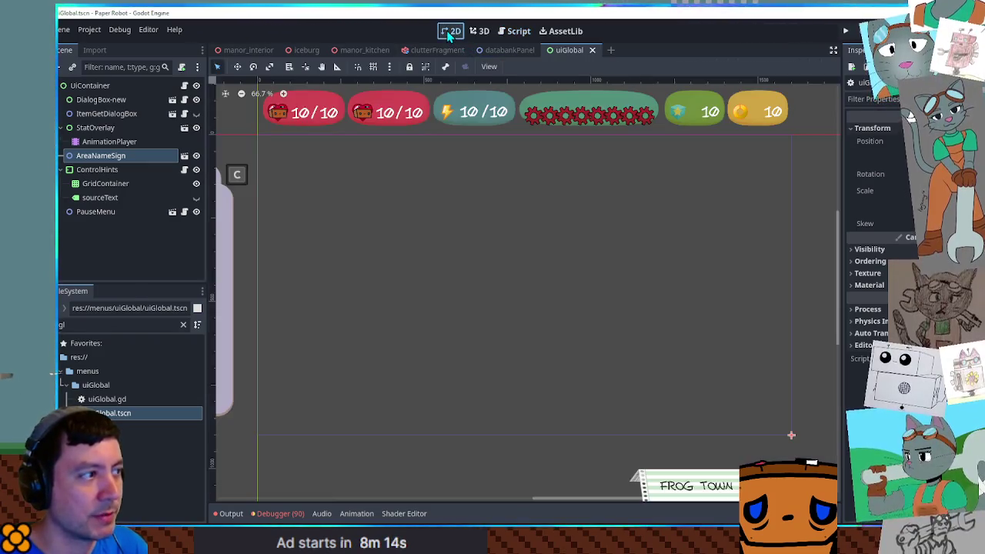
pyautogui.scroll(-1, 582, 379)
pyautogui.scroll(-3, 582, 380)
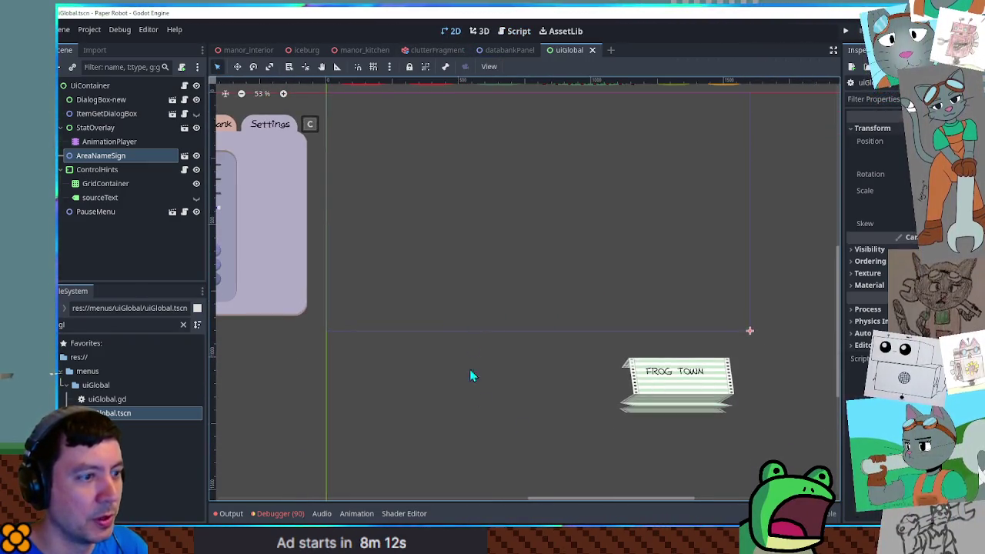
pyautogui.scroll(2, 554, 358)
pyautogui.scroll(-1, 570, 334)
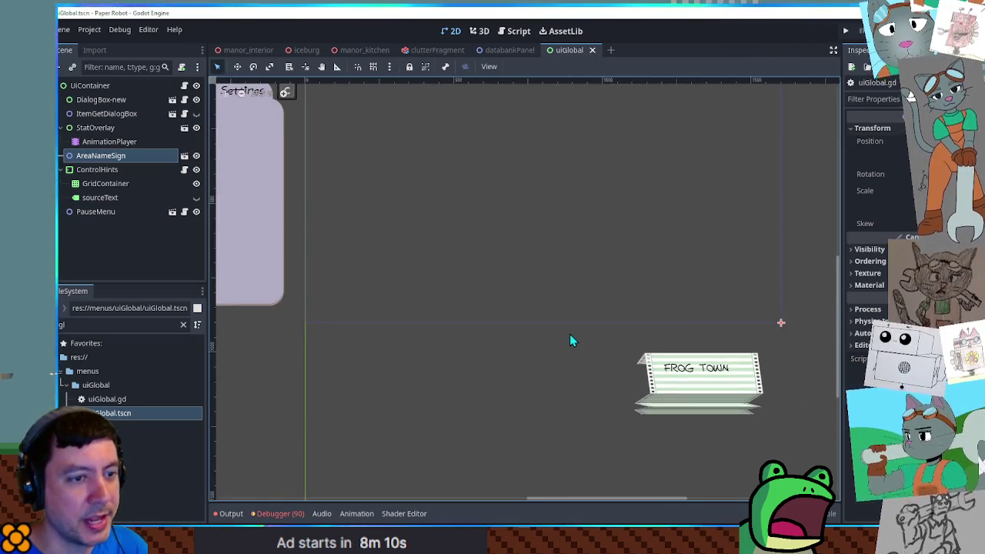
pyautogui.scroll(1, 569, 334)
pyautogui.scroll(-1, 557, 327)
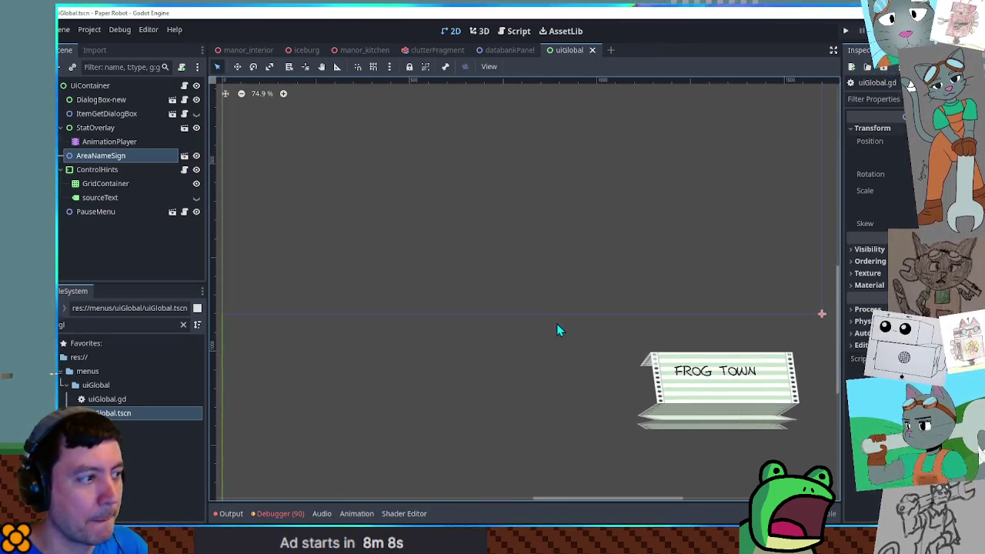
# Step: Add a Node2D child under UiContainer in the uiGlobal scene
pyautogui.click(113, 90)
pyautogui.hotkey('ctrl', 'a')
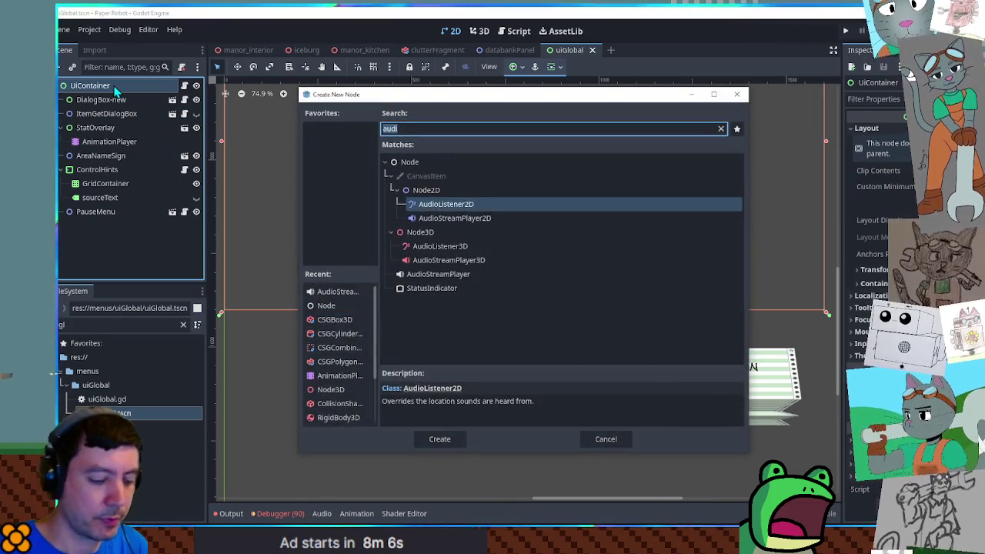
pyautogui.write('node3d')
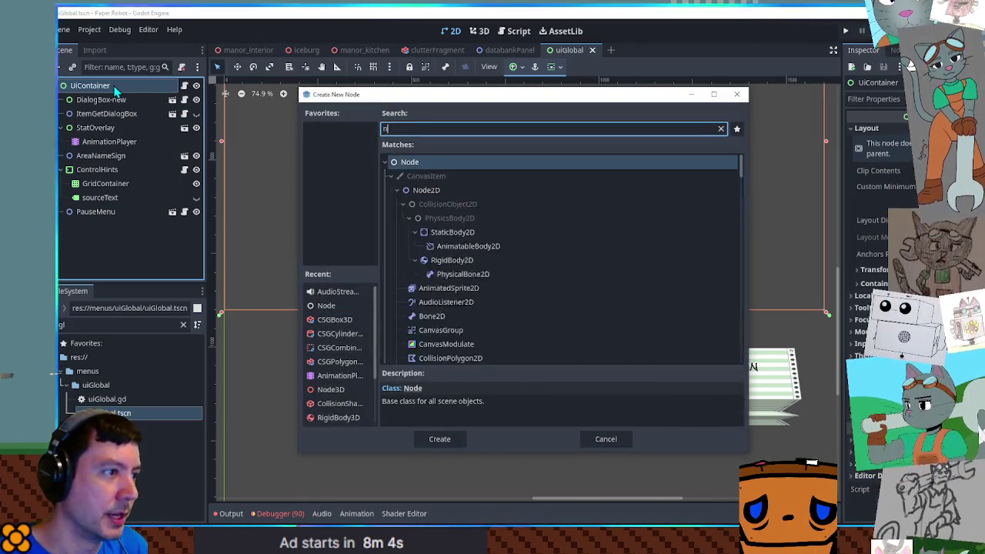
pyautogui.press('BackSpace')
pyautogui.press('BackSpace')
pyautogui.write('2d')
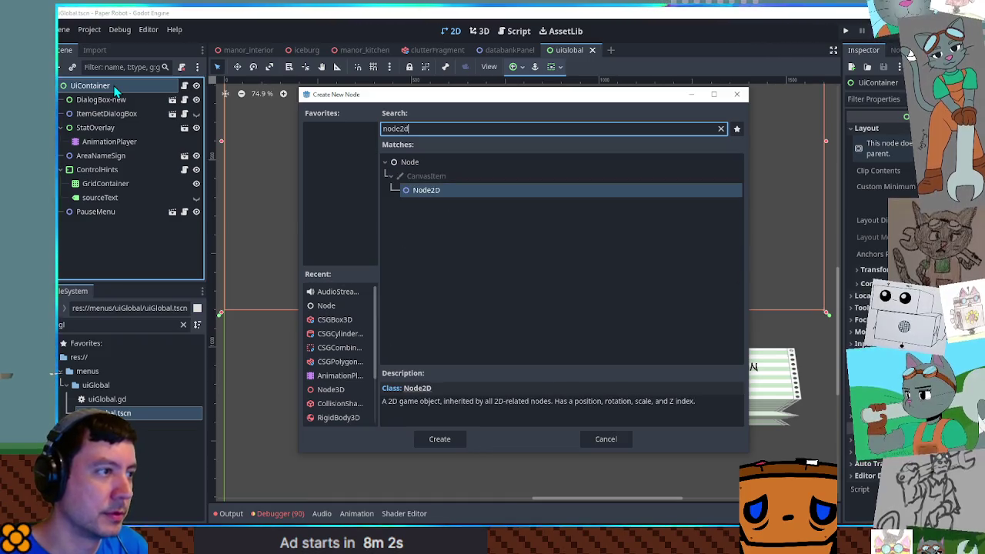
pyautogui.press('Return')
# Step: Rename the new Node2D to AchievementPanel
pyautogui.write('Acehivemen')
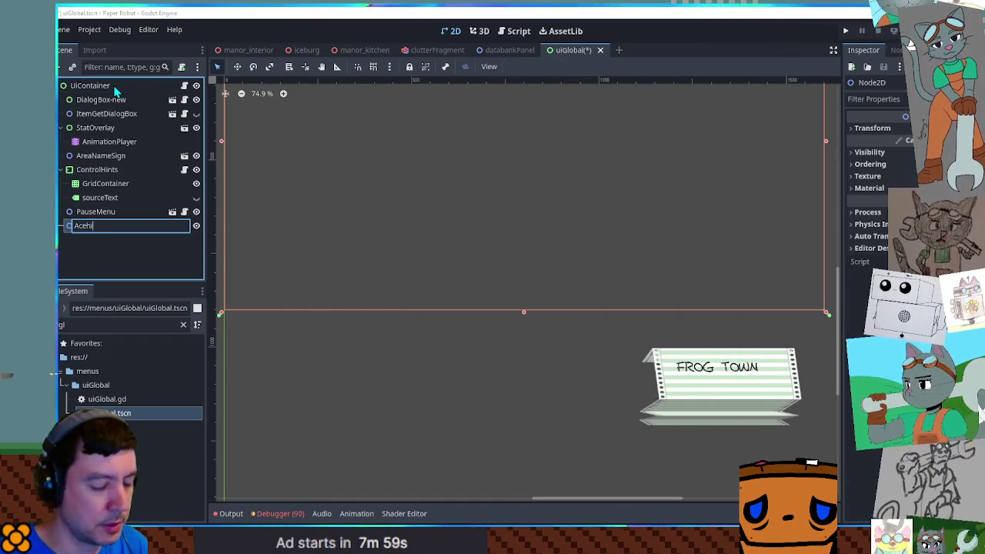
pyautogui.write('t')
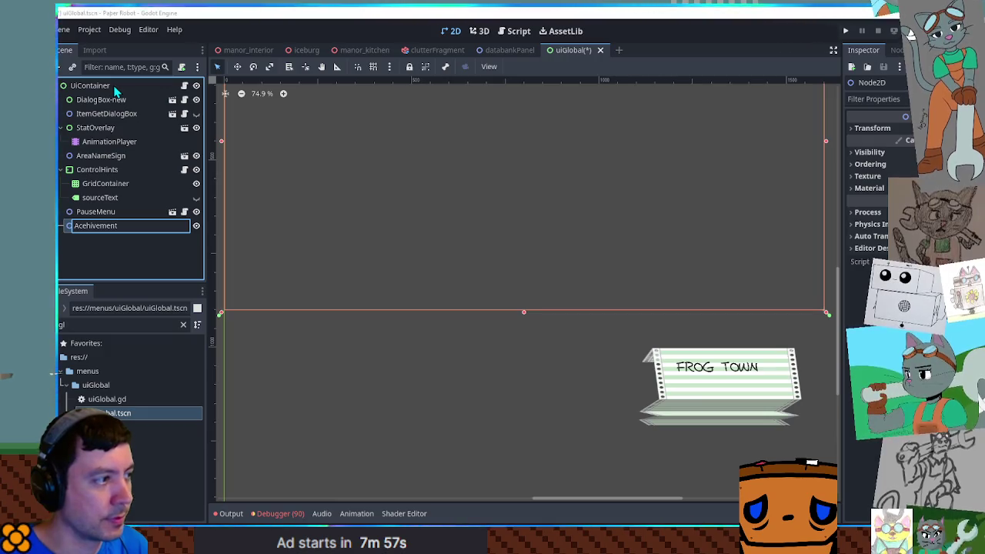
pyautogui.hotkey('ctrl', 'a')
pyautogui.write('achievement.id')
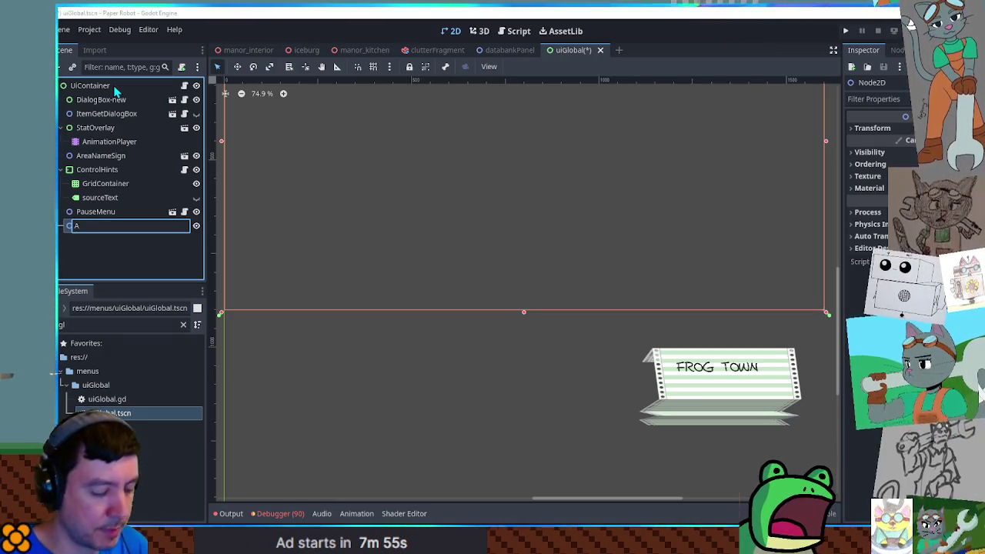
pyautogui.press('Home')
pyautogui.press('Delete')
pyautogui.write('A')
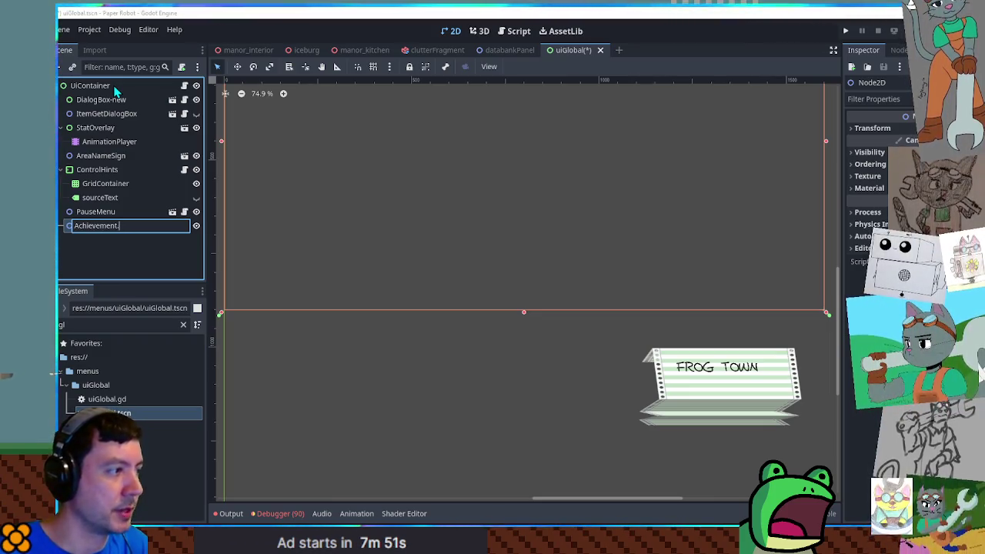
pyautogui.press('Return')
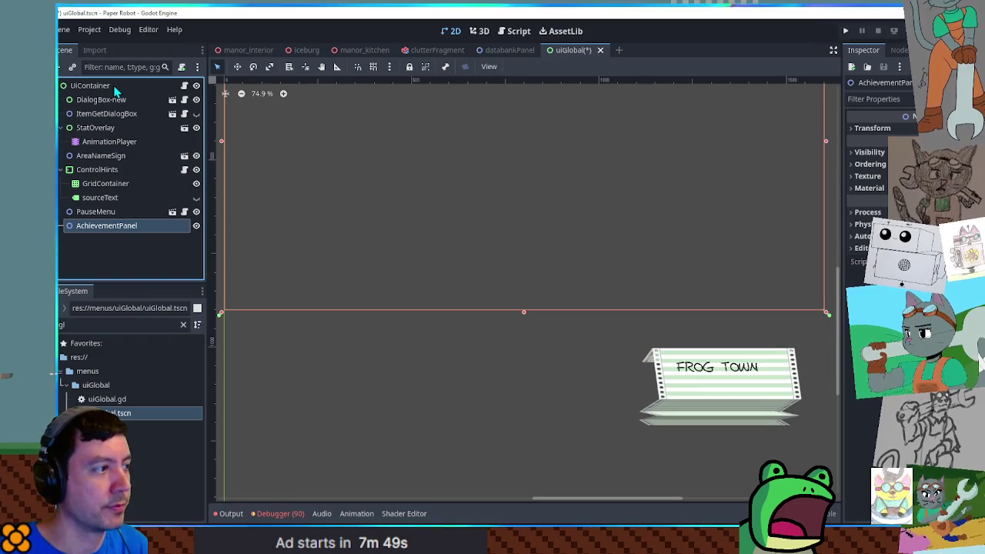
pyautogui.scroll(-3, 388, 160)
# Step: Move AchievementPanel to the bottom centre of the screen area and check its Transform
pyautogui.moveTo(420, 172); pyautogui.dragTo(439, 244)
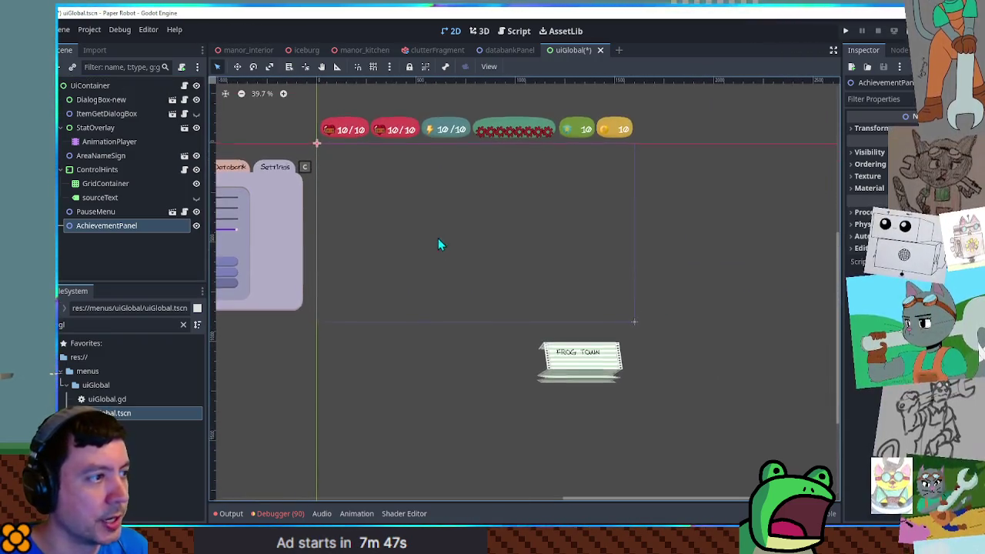
pyautogui.press('w')
pyautogui.scroll(3, 442, 317)
pyautogui.scroll(-1, 485, 299)
pyautogui.scroll(-2, 485, 299)
pyautogui.scroll(1, 420, 259)
pyautogui.scroll(-2, 399, 250)
pyautogui.scroll(-1, 399, 249)
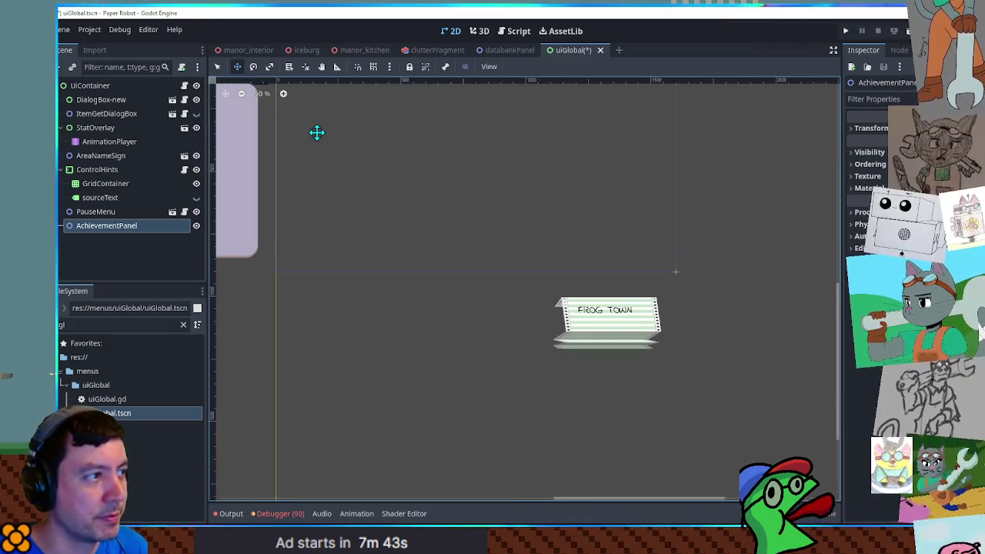
pyautogui.scroll(-2, 311, 127)
pyautogui.moveTo(301, 107)
pyautogui.mouseDown()
pyautogui.moveTo(442, 270)
pyautogui.moveTo(482, 296)
pyautogui.moveTo(466, 299)
pyautogui.mouseUp()
pyautogui.click(867, 129)
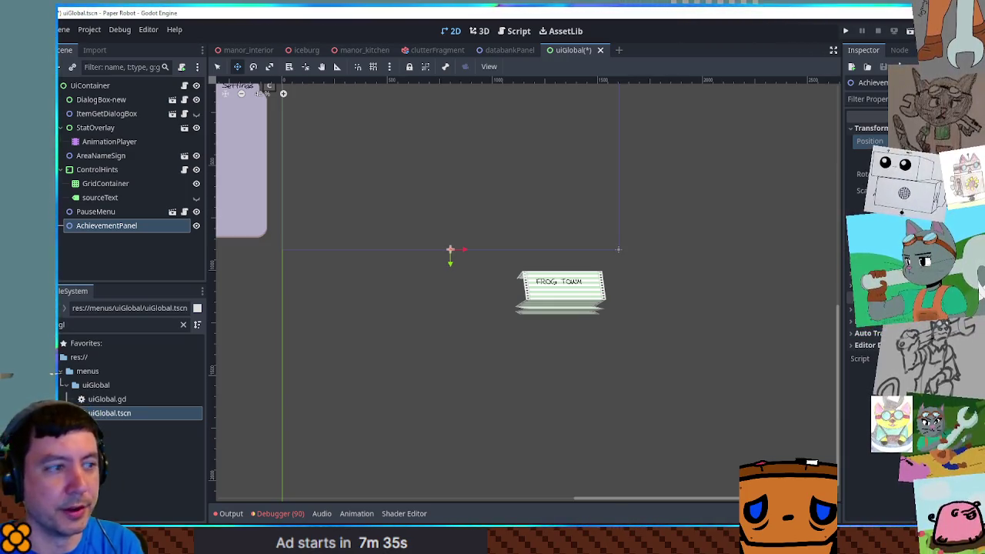
pyautogui.scroll(5, 472, 247)
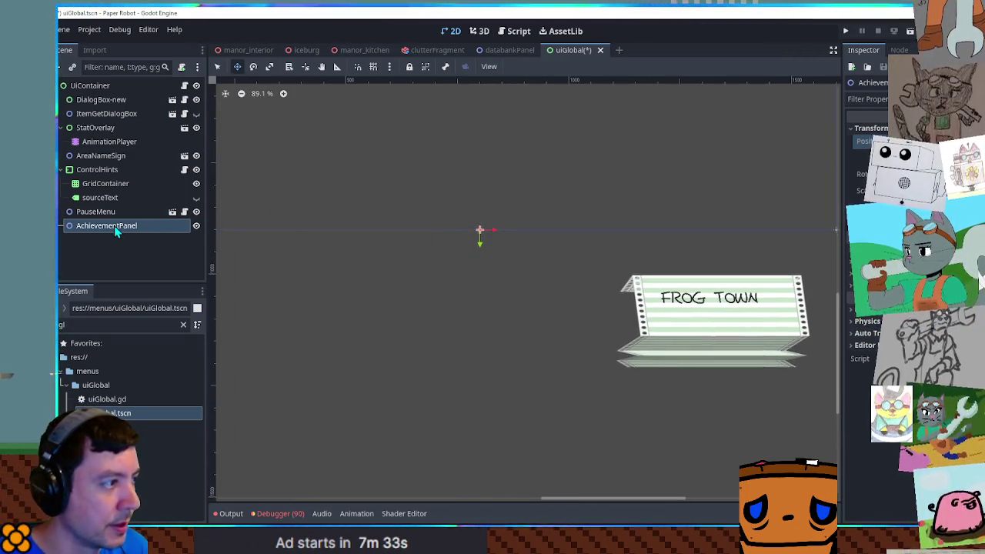
# Step: Cancel adding a child node, then pan to and inspect the HUD stat bars overlay
pyautogui.hotkey('ctrl', 'a')
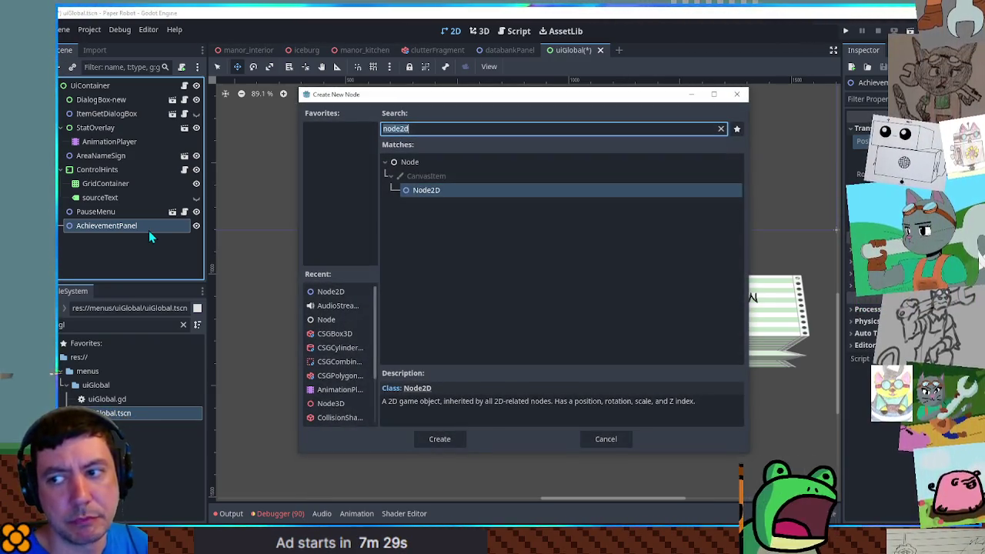
pyautogui.press('Escape')
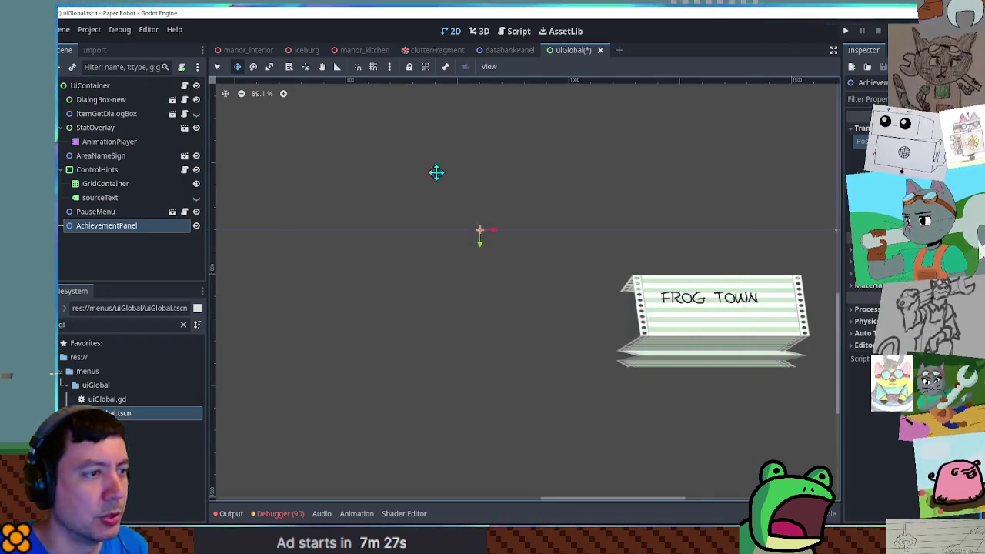
pyautogui.scroll(-2, 452, 148)
pyautogui.moveTo(452, 148); pyautogui.dragTo(492, 413)
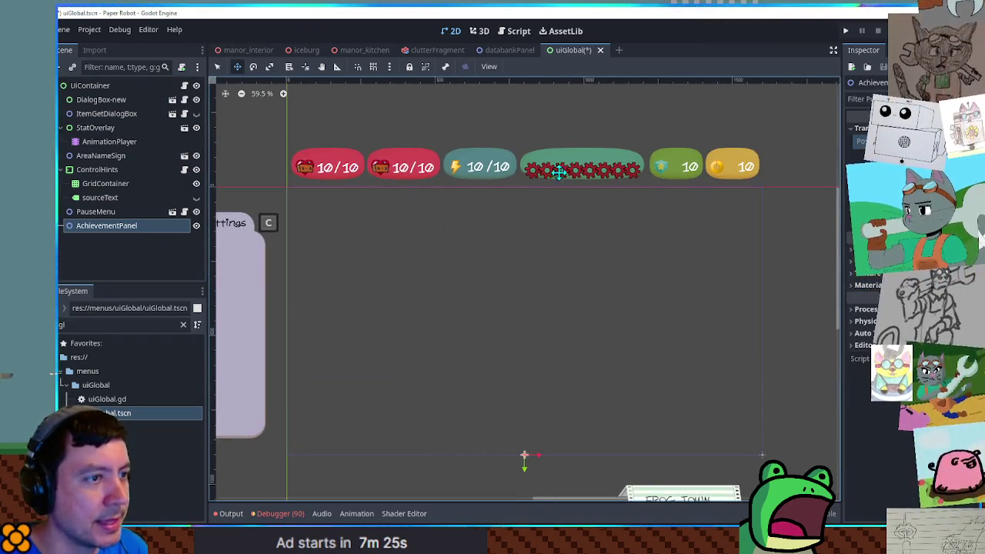
pyautogui.scroll(2, 626, 195)
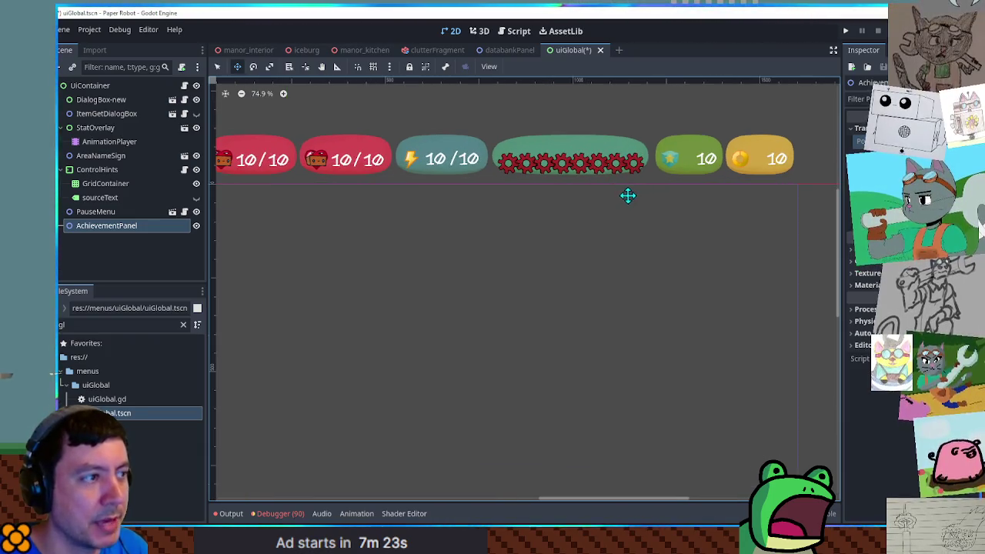
pyautogui.click(577, 143)
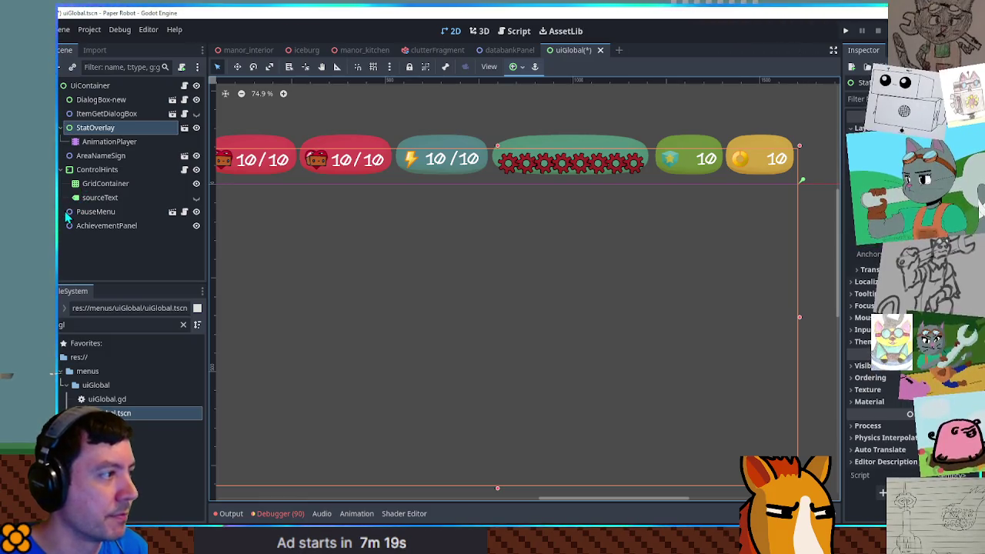
pyautogui.scroll(-2, 552, 326)
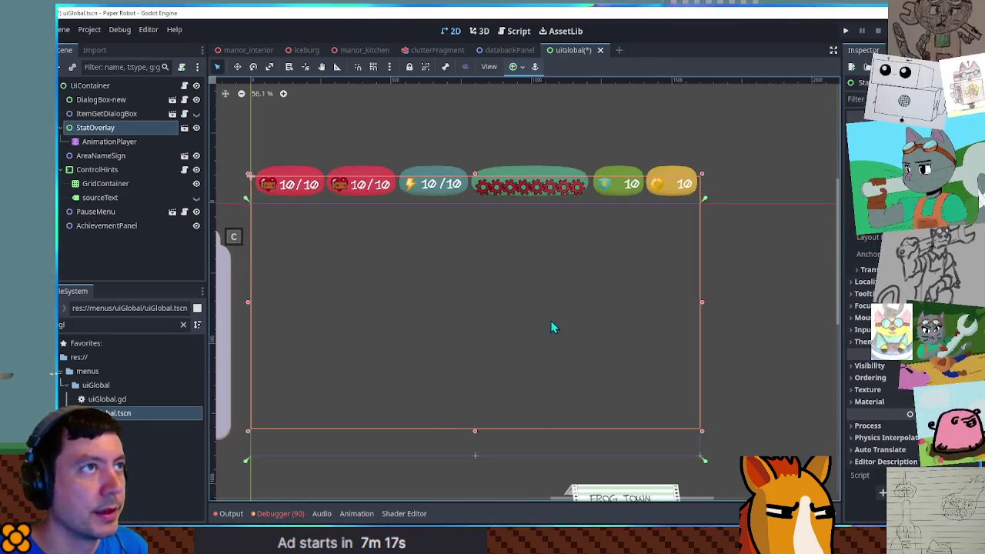
pyautogui.scroll(-1, 559, 236)
pyautogui.scroll(2, 518, 283)
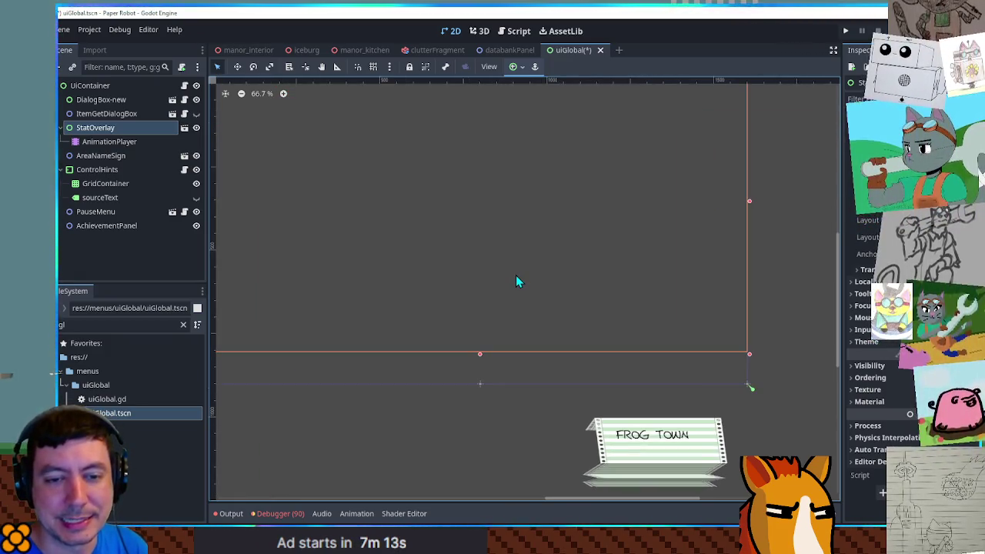
pyautogui.scroll(-1, 513, 276)
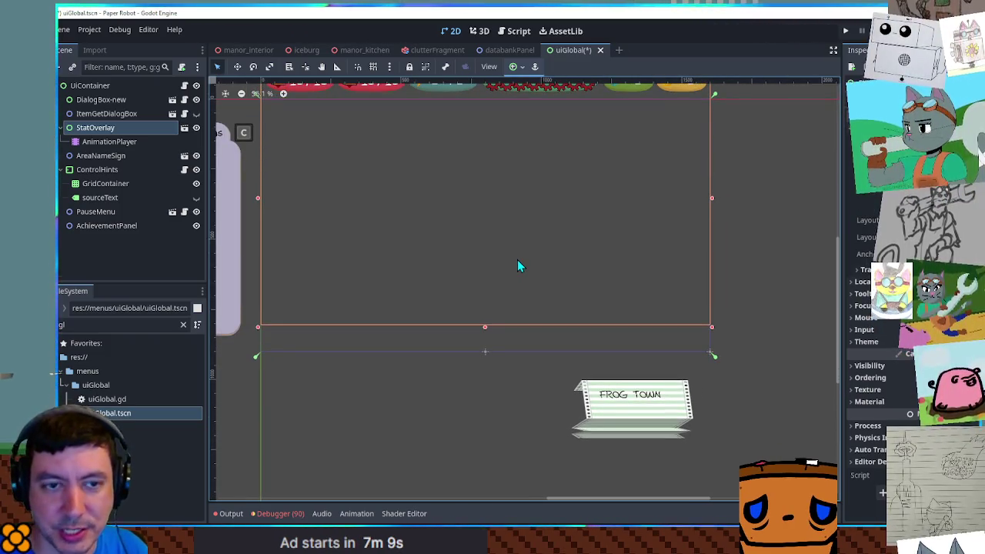
pyautogui.scroll(2, 517, 258)
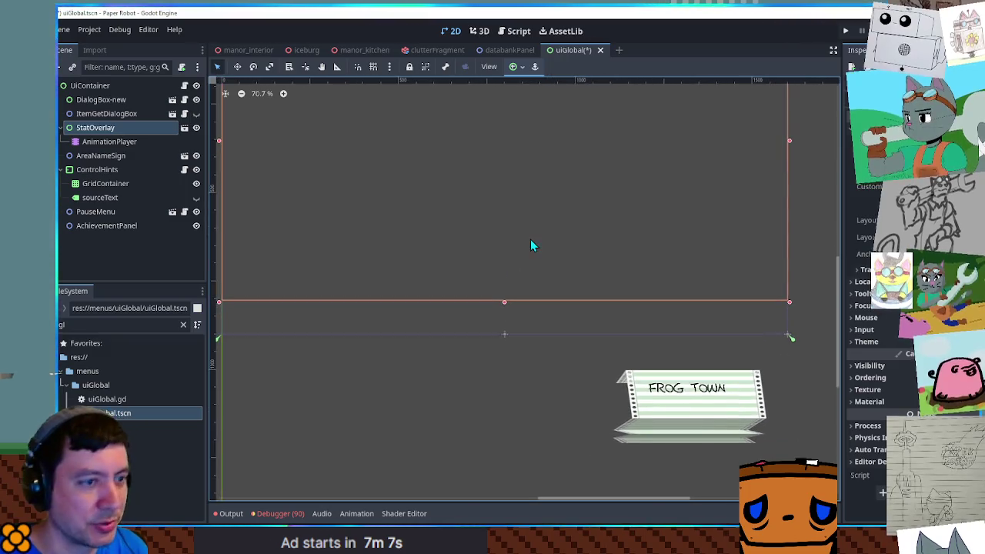
# Step: Compare AchievementPanel against the PauseMenu node, ending with AchievementPanel selected
pyautogui.click(119, 227)
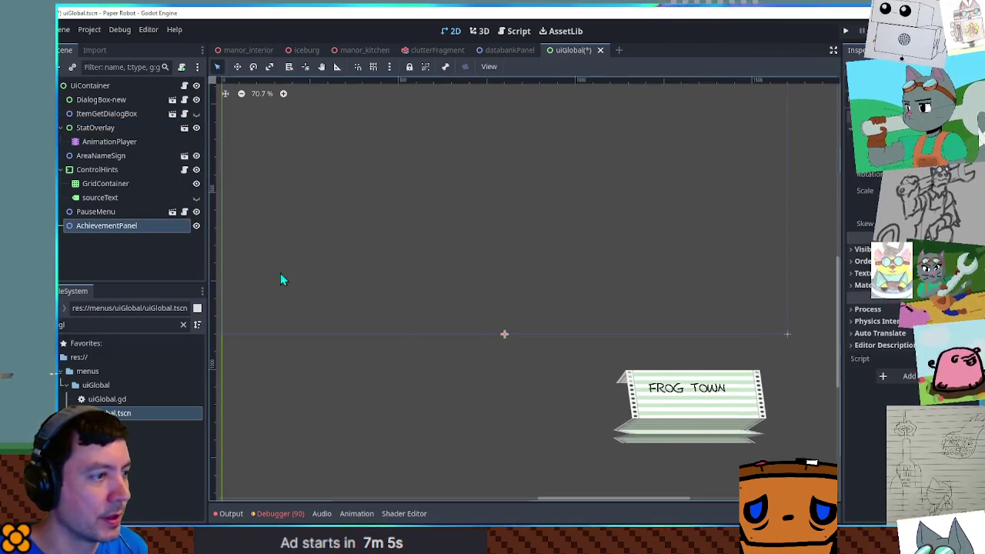
pyautogui.scroll(1, 452, 348)
pyautogui.scroll(-1, 453, 347)
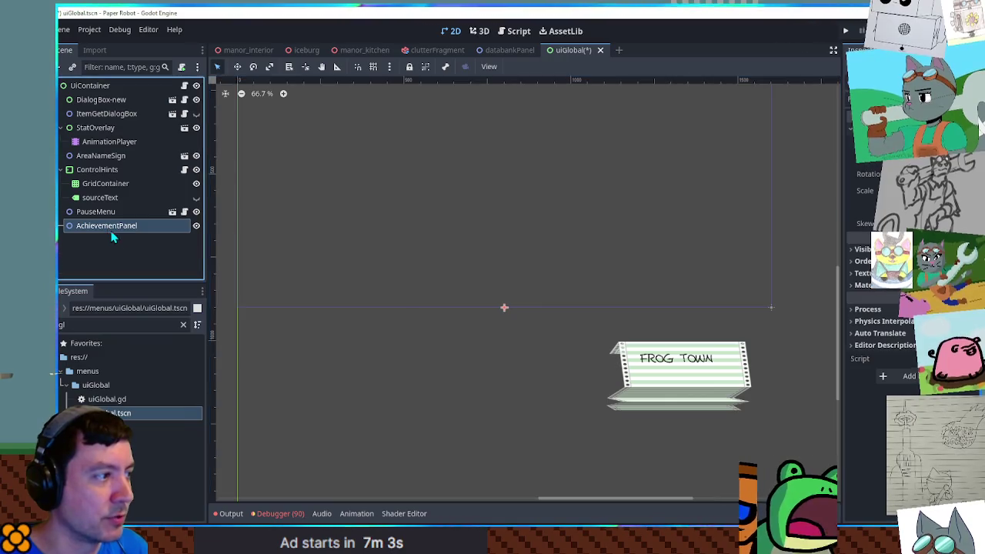
pyautogui.scroll(-2, 376, 248)
pyautogui.click(408, 173)
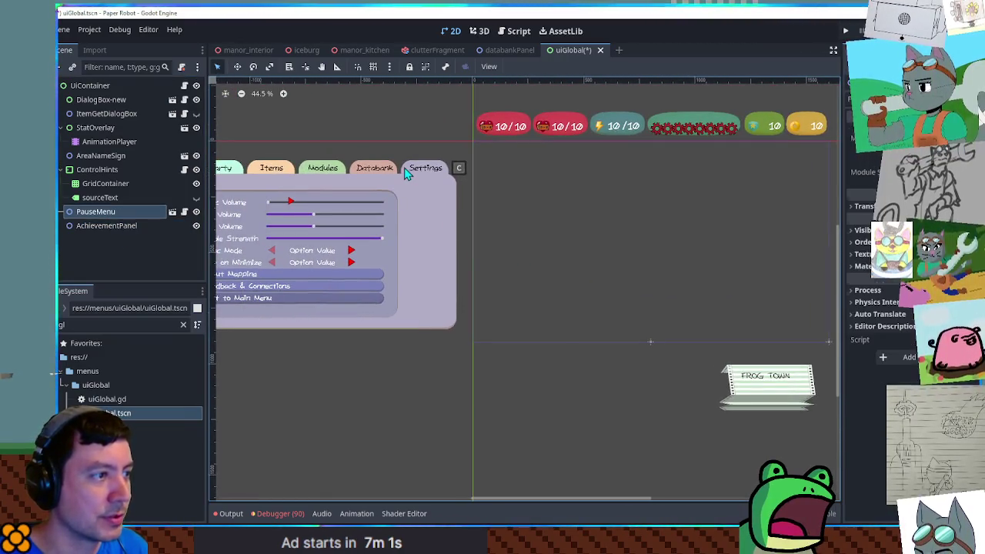
pyautogui.scroll(5, 652, 337)
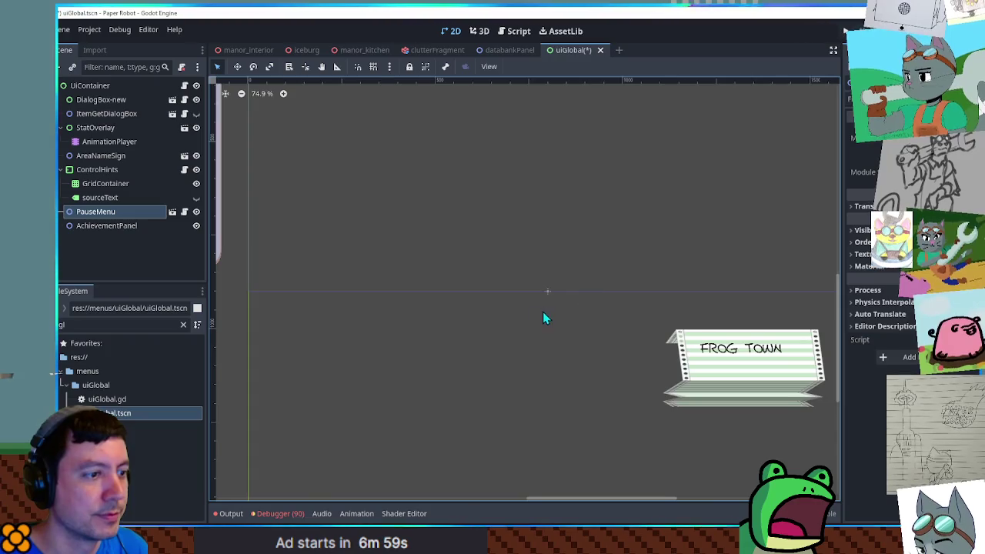
pyautogui.hscroll(1, 585, 327)
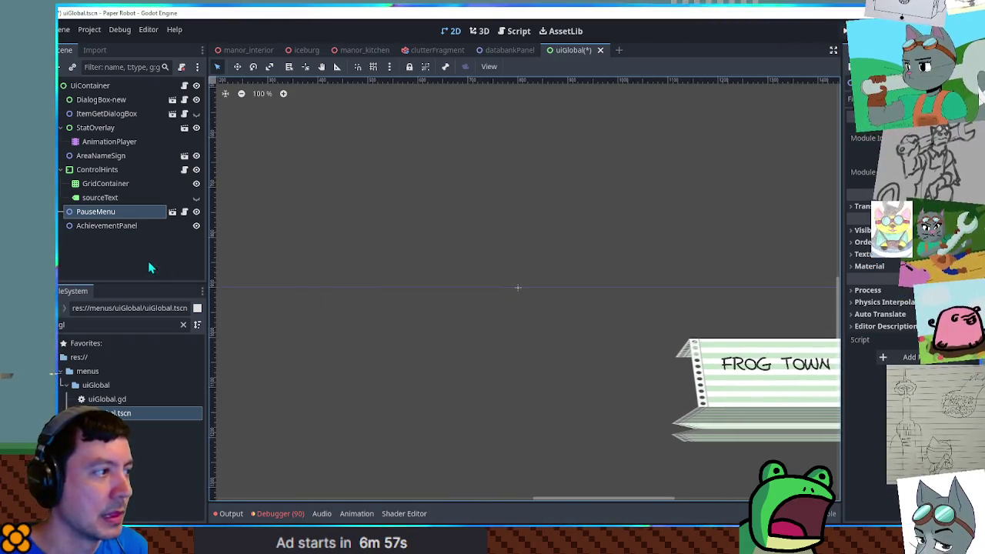
pyautogui.click(124, 227)
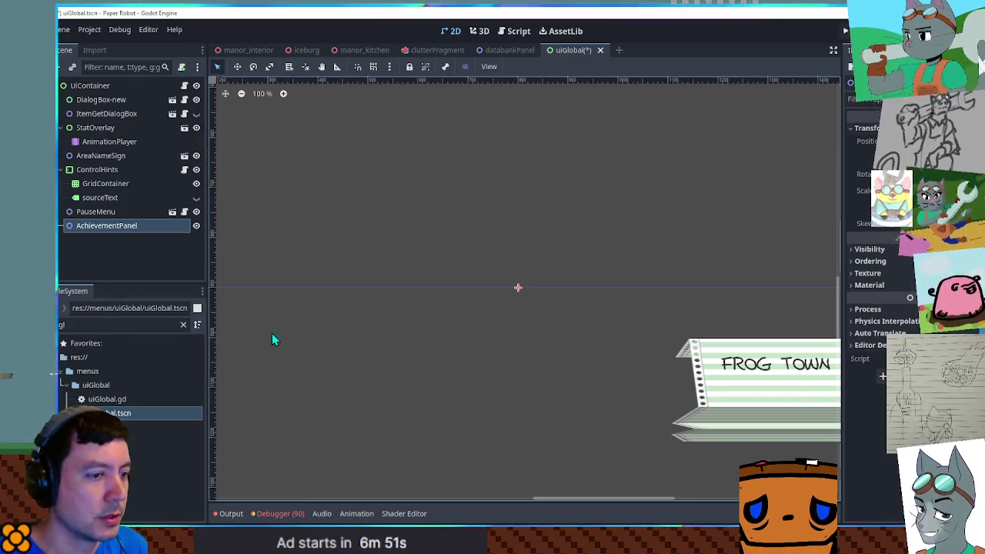
pyautogui.scroll(-2, 472, 337)
pyautogui.scroll(-1, 446, 299)
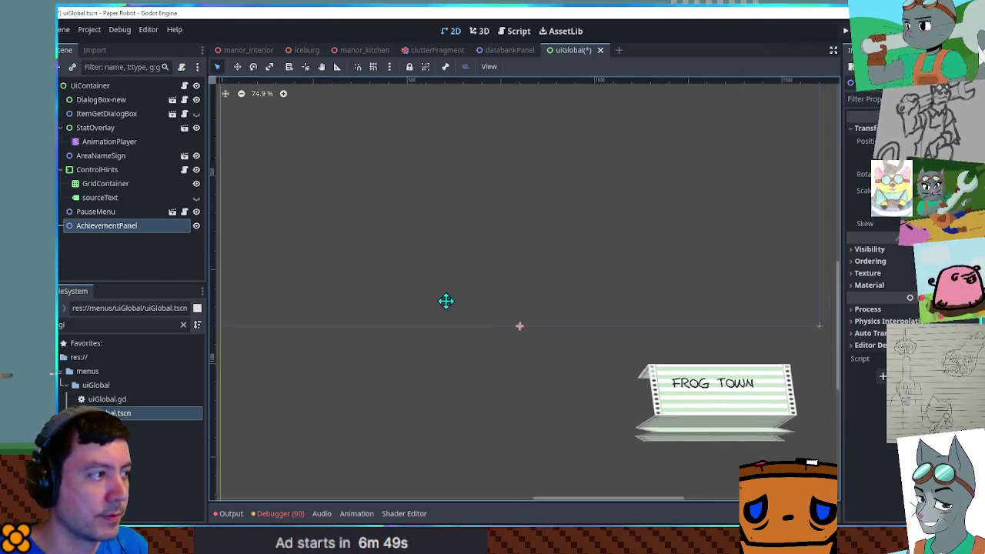
# Step: Add a Label under AchievementPanel with the text 'Achievement Name'
pyautogui.hotkey('ctrl', 'a')
pyautogui.write('label')
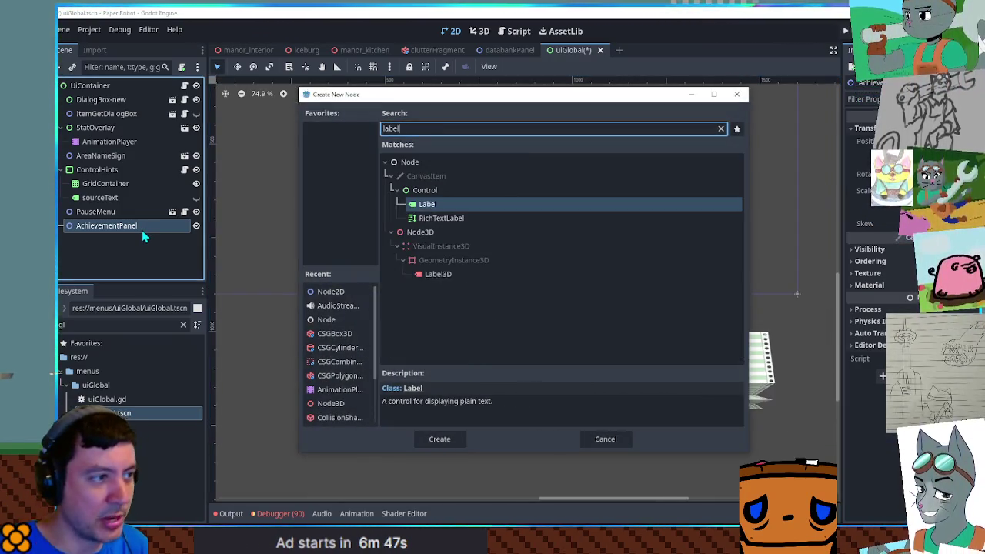
pyautogui.press('Return')
pyautogui.click(877, 146)
pyautogui.write('Achievement Name')
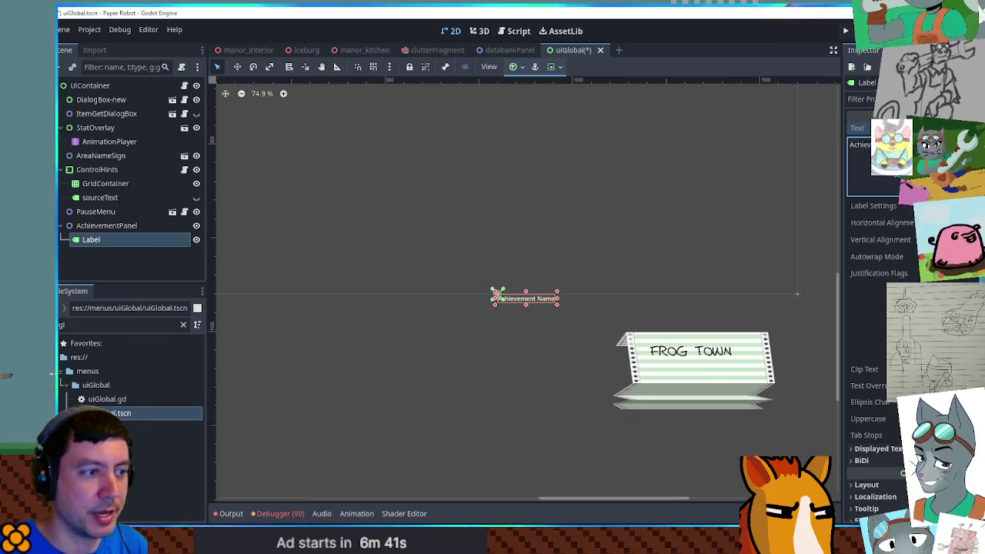
pyautogui.click(131, 454)
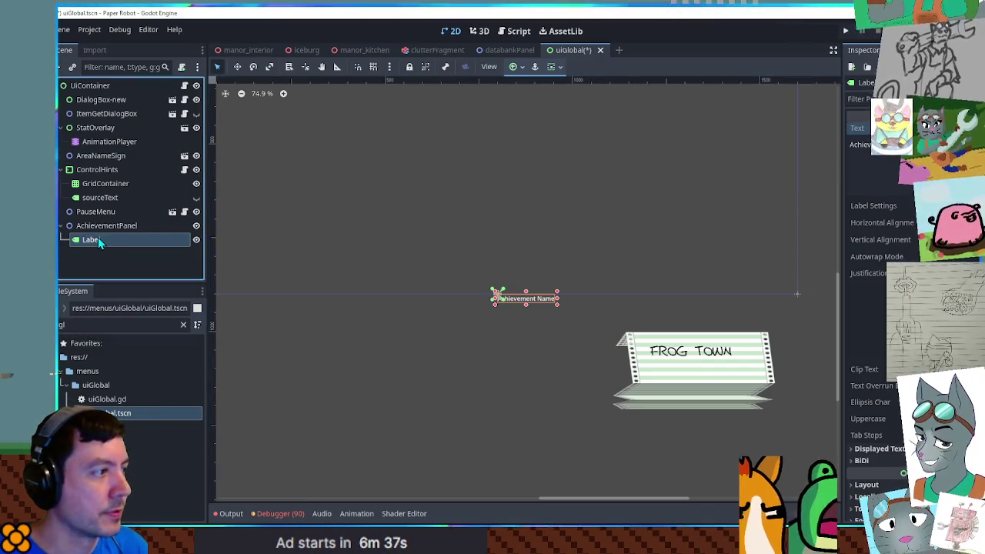
# Step: Filter the FileSystem dock for 'font'
pyautogui.click(115, 325)
pyautogui.press('BackSpace')
pyautogui.press('BackSpace')
pyautogui.write('font')
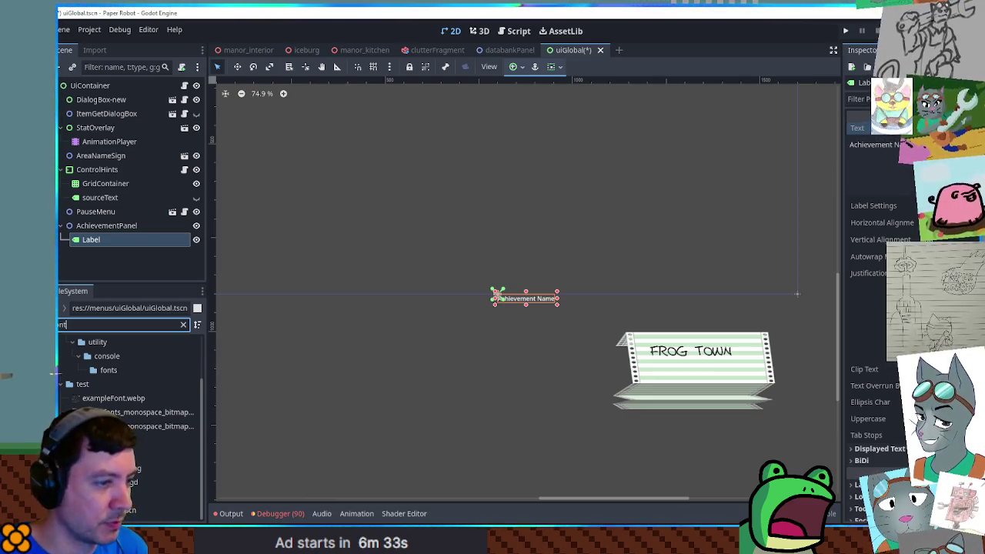
# Step: Filter the Inspector for 'fon' and assign bitmapFont.png as the label's Font override
pyautogui.scroll(-3, 539, 346)
pyautogui.scroll(-5, 882, 307)
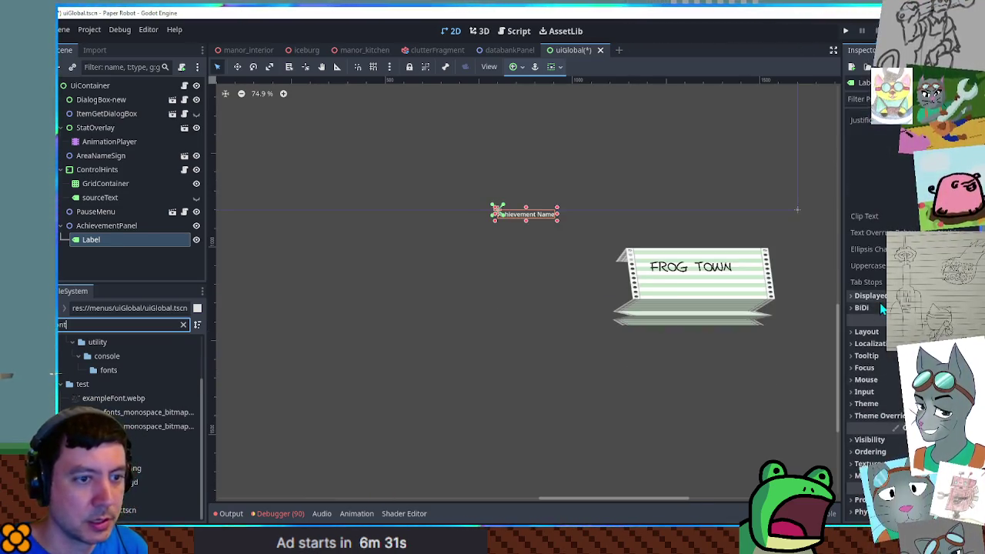
pyautogui.scroll(5, 882, 308)
pyautogui.click(857, 99)
pyautogui.write('f')
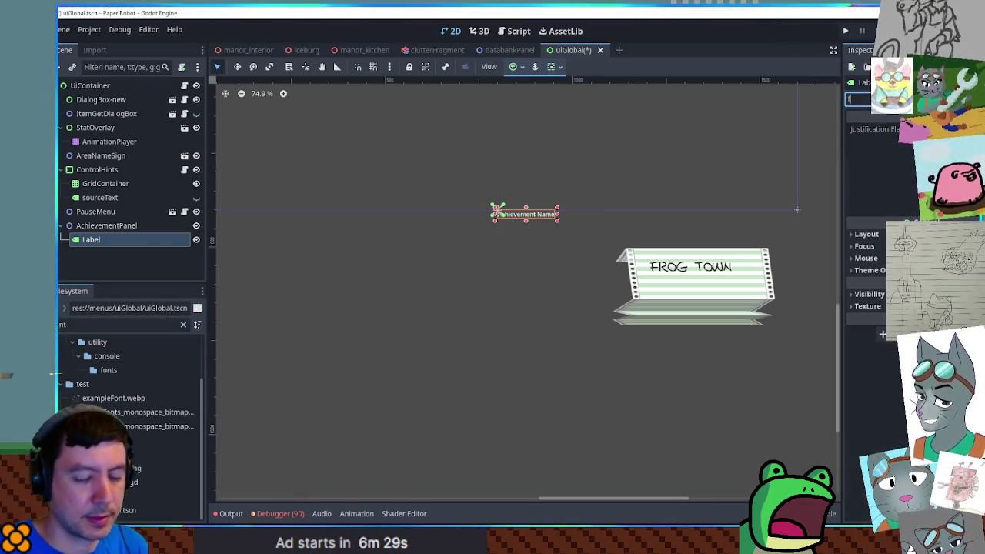
pyautogui.write('on')
pyautogui.click(870, 273)
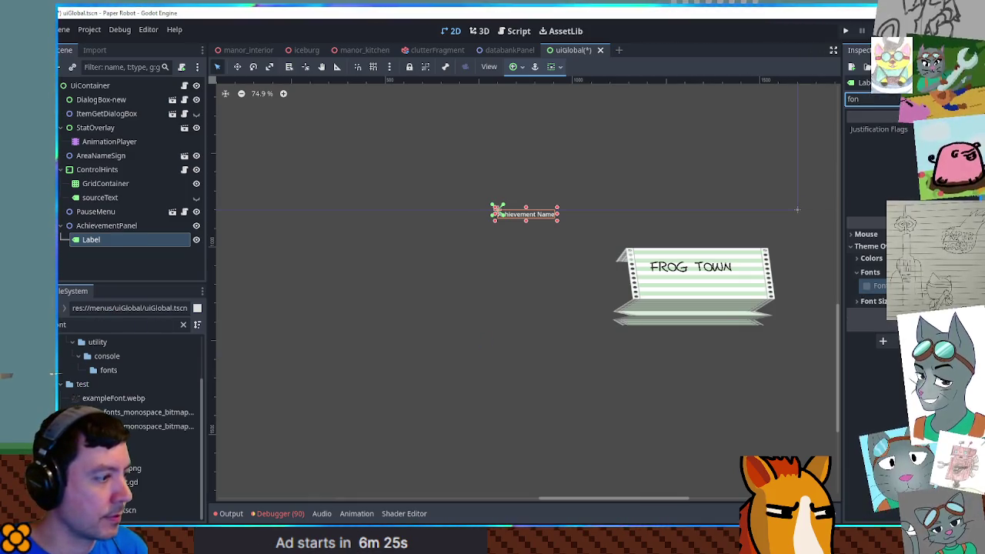
pyautogui.moveTo(138, 467)
pyautogui.mouseDown()
pyautogui.moveTo(310, 482)
pyautogui.moveTo(752, 319)
pyautogui.mouseUp()
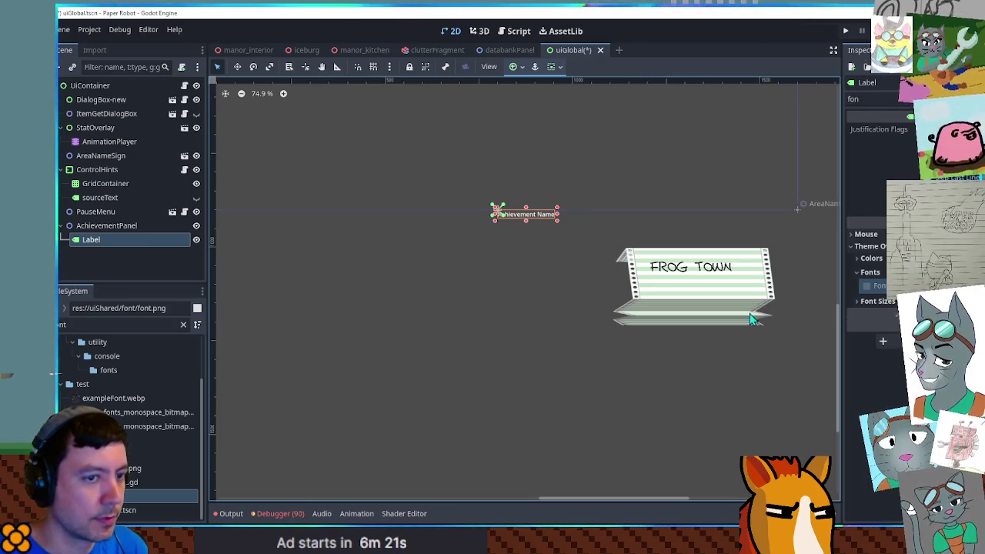
pyautogui.click(134, 482)
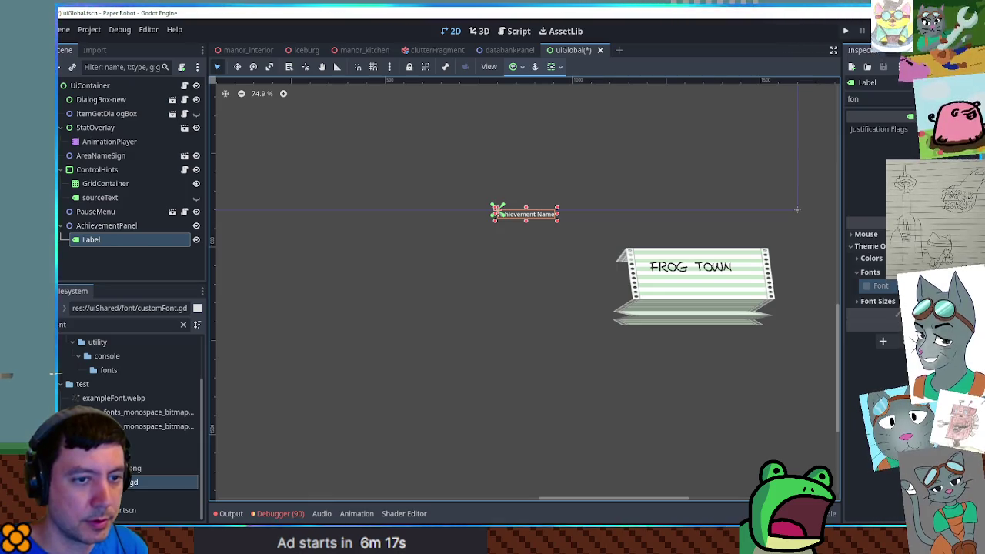
pyautogui.click(134, 468)
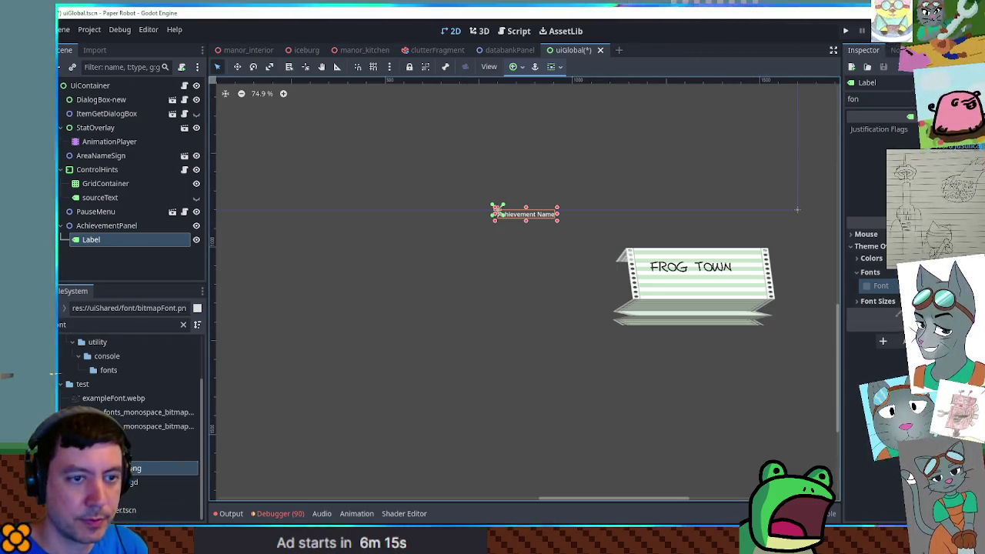
pyautogui.moveTo(915, 286); pyautogui.dragTo(884, 286)
pyautogui.scroll(2, 510, 220)
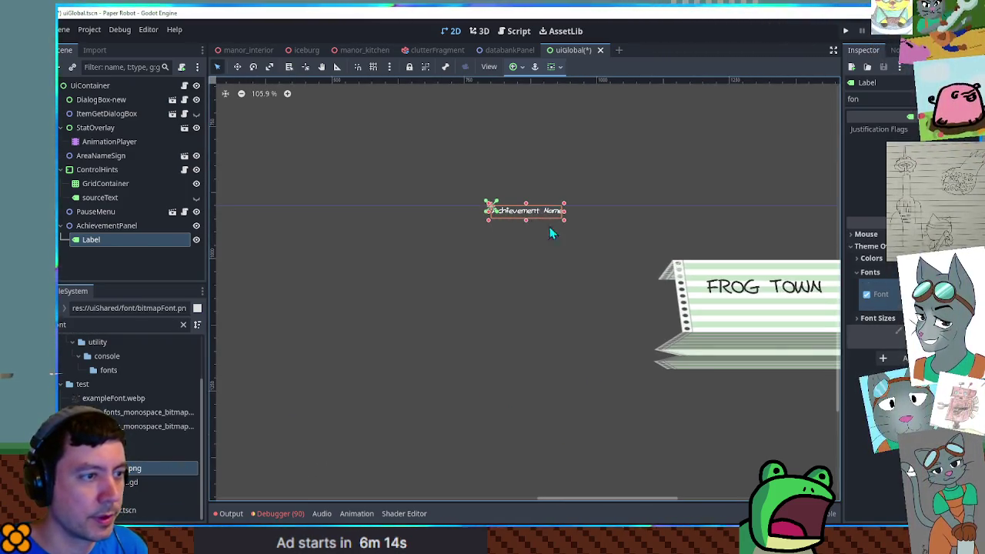
# Step: Enable and adjust the label's Font Size override, then clear the filter and check its alignment
pyautogui.click(890, 318)
pyautogui.click(866, 330)
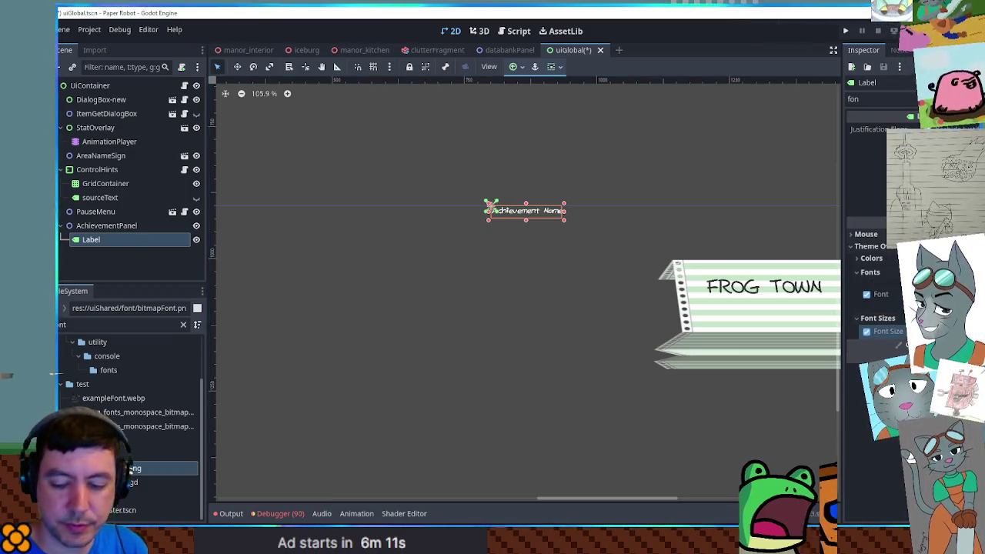
pyautogui.press('Return')
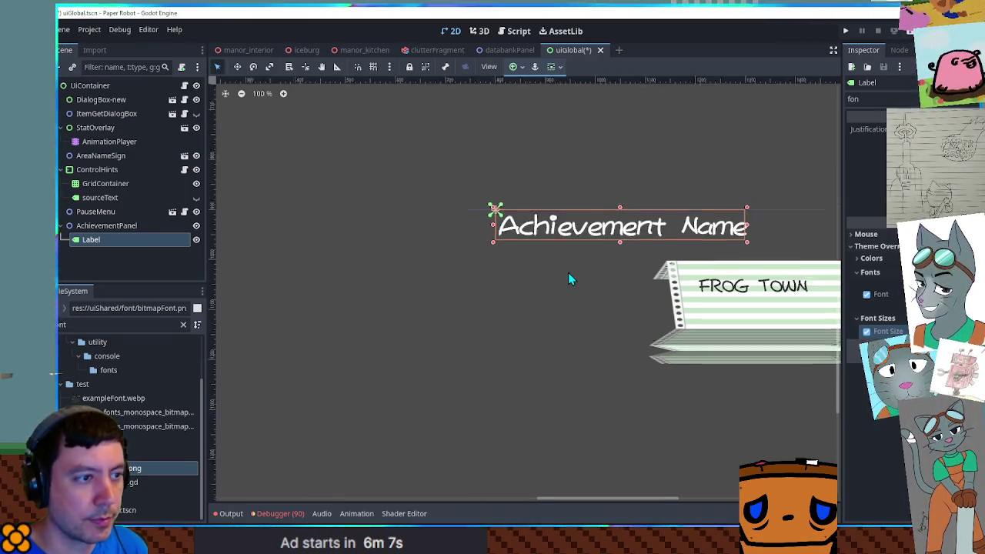
pyautogui.scroll(-5, 568, 272)
pyautogui.scroll(2, 566, 211)
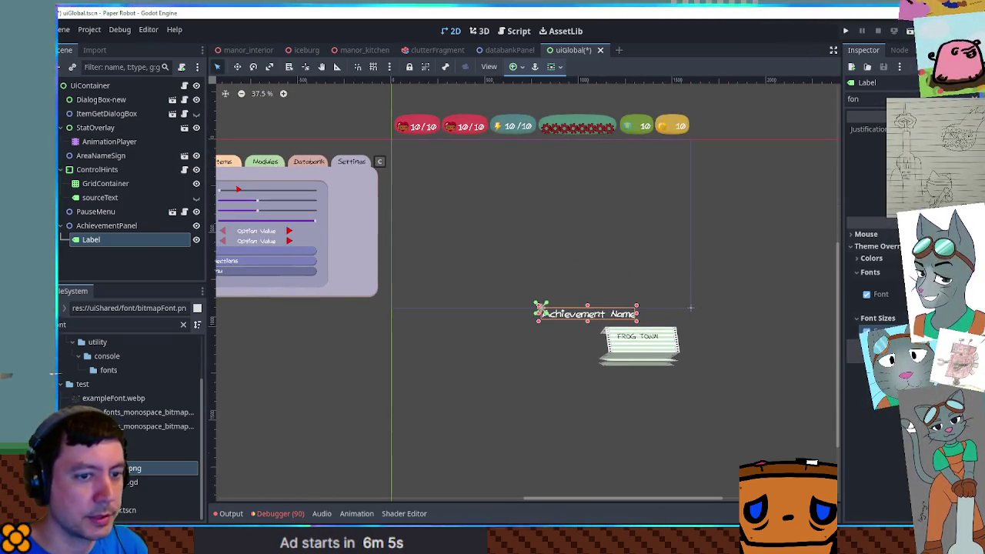
pyautogui.press('Return')
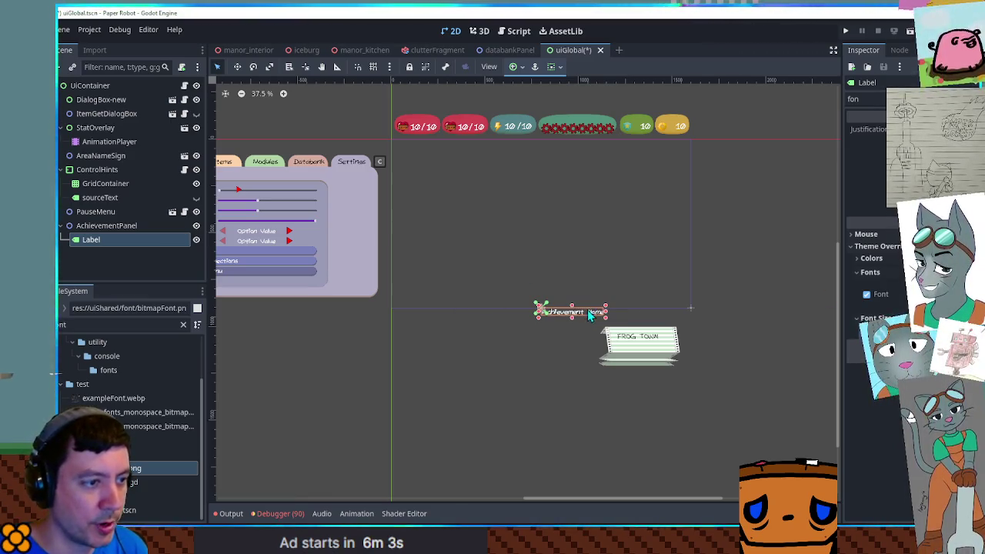
pyautogui.click(866, 99)
pyautogui.press('BackSpace')
pyautogui.press('BackSpace')
pyautogui.press('BackSpace')
pyautogui.click(873, 222)
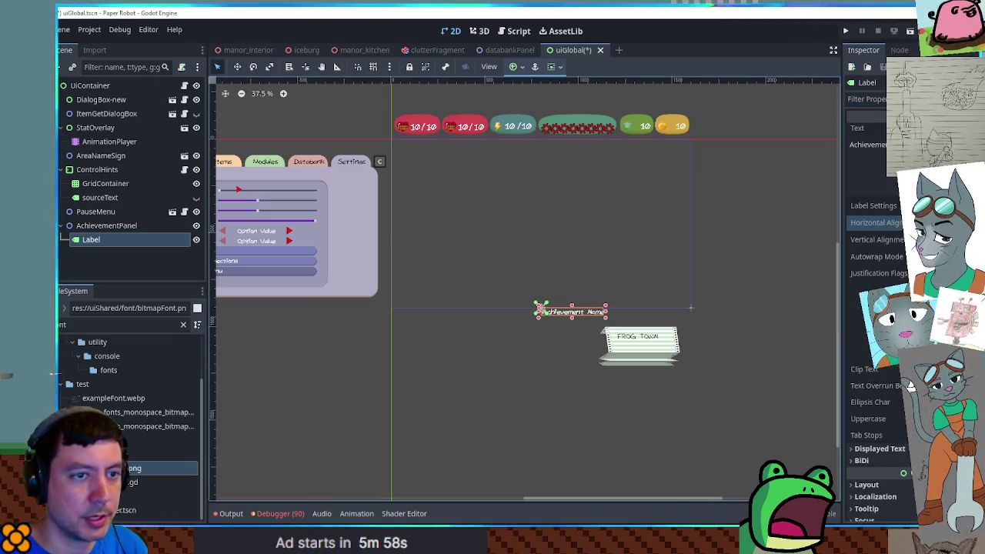
pyautogui.scroll(6, 545, 318)
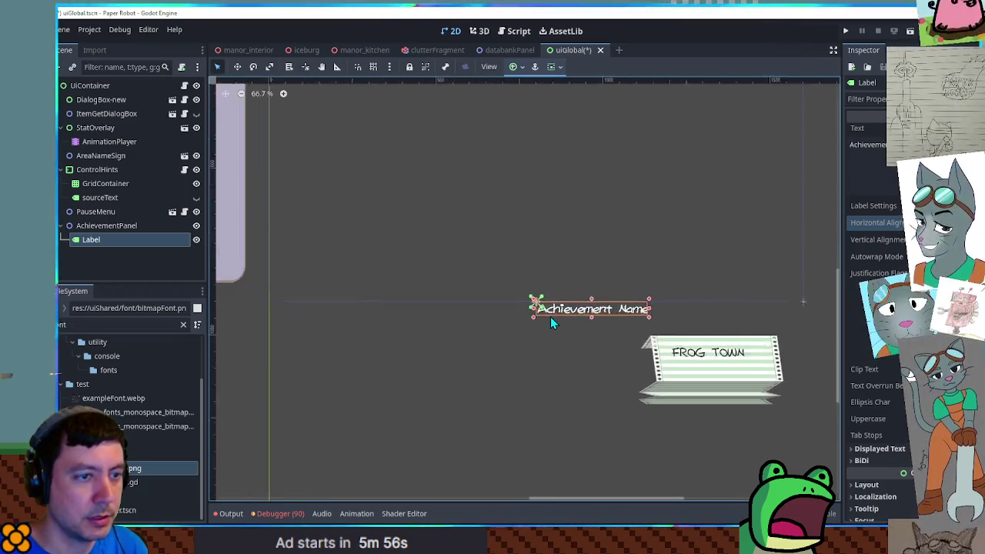
# Step: Shift the Achievement Name label sideways and apply the Top Center anchor preset
pyautogui.moveTo(610, 308)
pyautogui.mouseDown()
pyautogui.moveTo(598, 340)
pyautogui.moveTo(534, 338)
pyautogui.moveTo(519, 323)
pyautogui.moveTo(522, 306)
pyautogui.mouseUp()
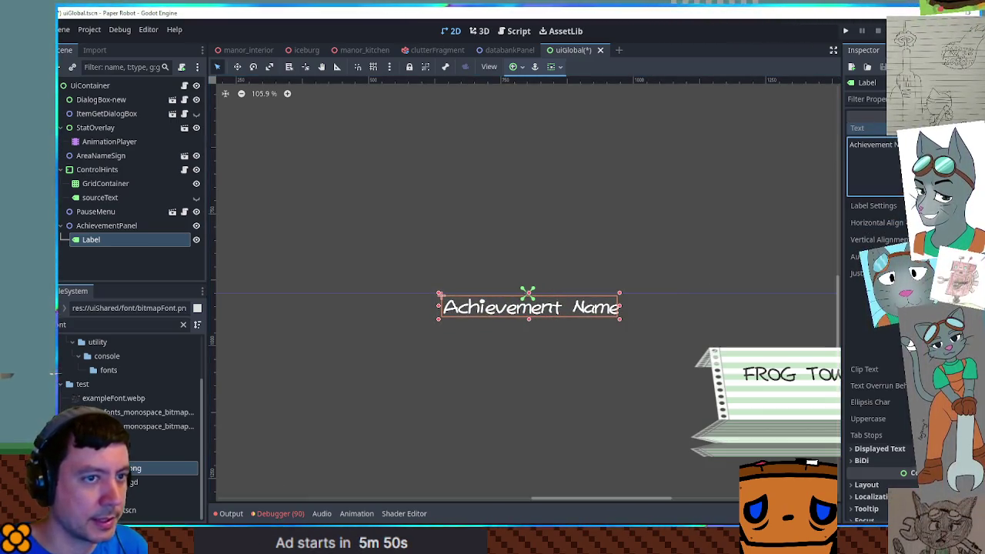
pyautogui.click(579, 305)
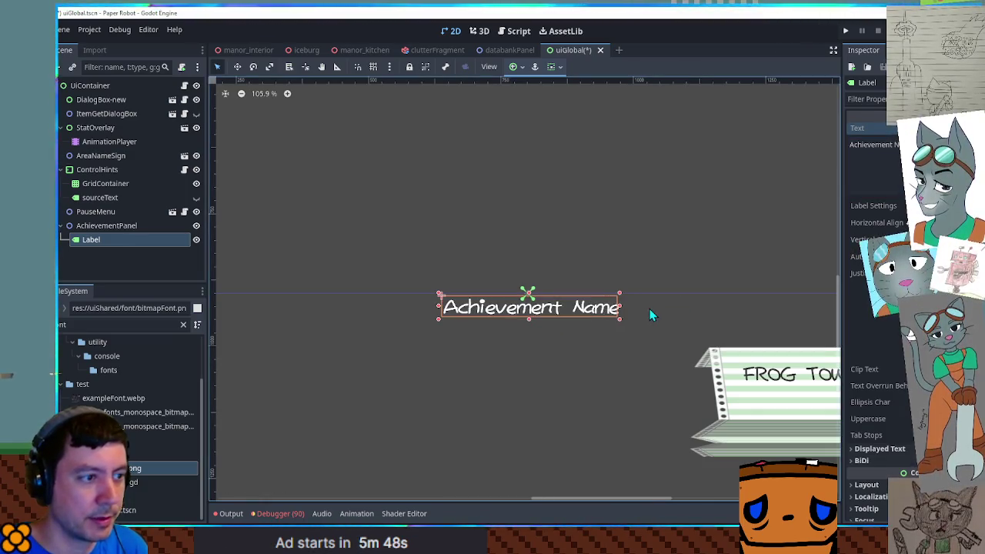
pyautogui.moveTo(589, 314); pyautogui.dragTo(675, 312)
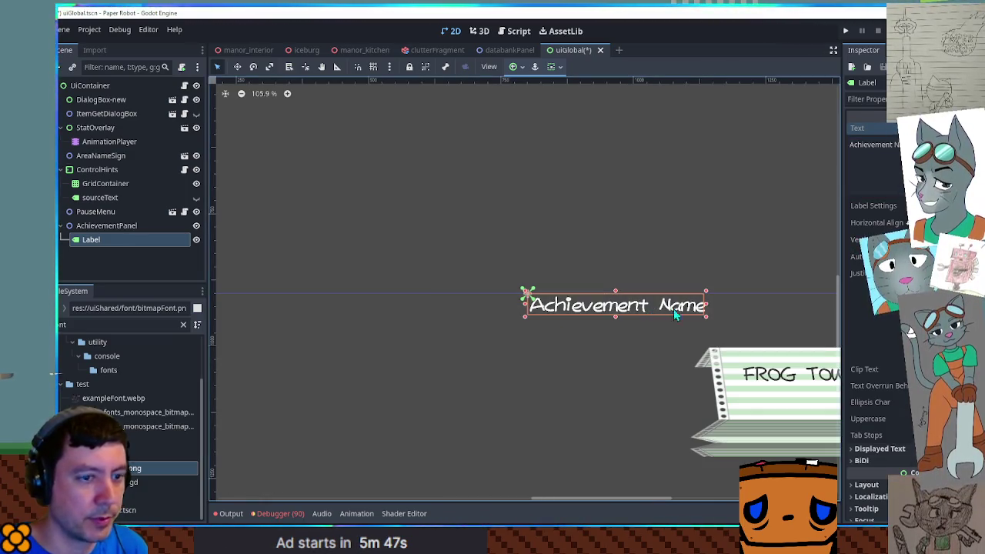
pyautogui.click(520, 67)
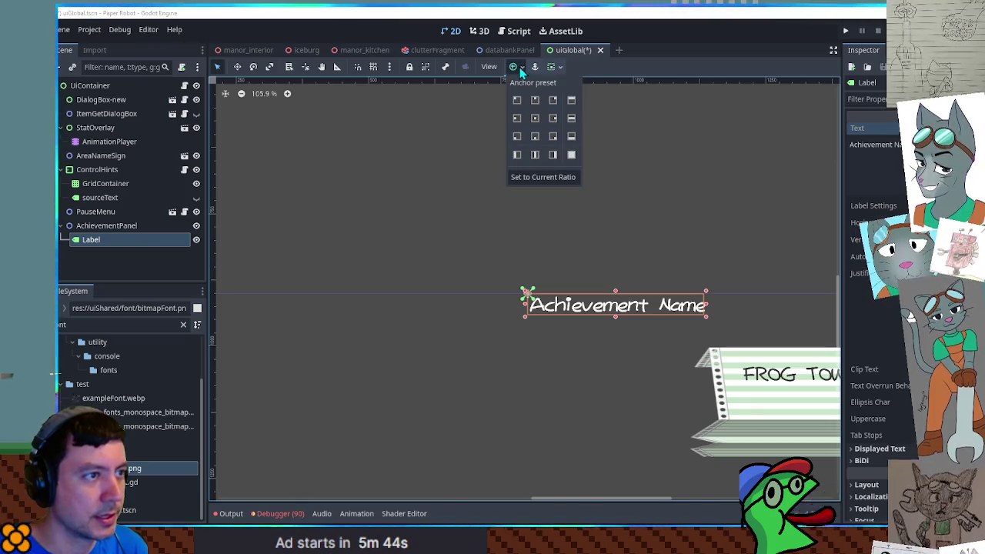
pyautogui.click(535, 103)
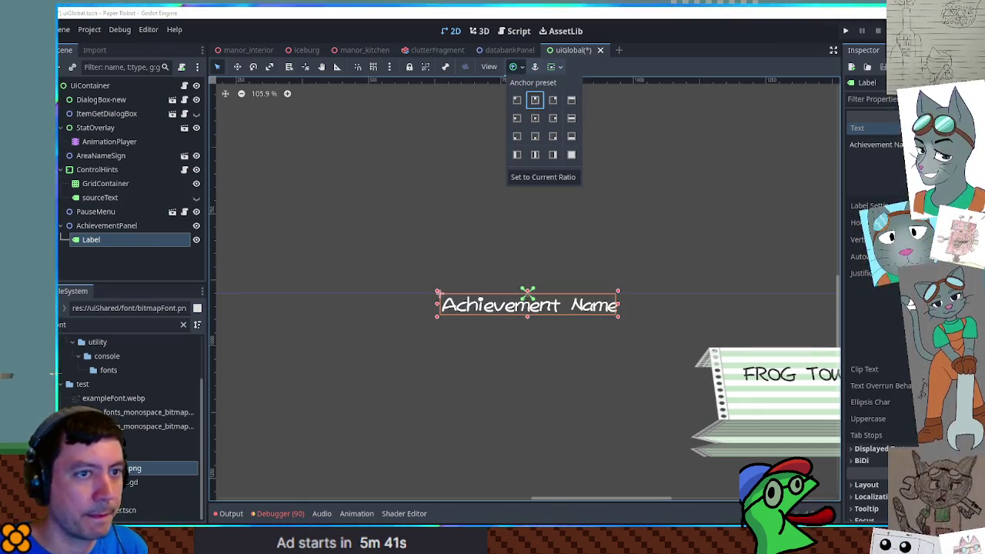
# Step: Nudge the Achievement Name label slightly lower on the canvas
pyautogui.click(877, 146)
pyautogui.write('test')
pyautogui.press('BackSpace')
pyautogui.press('BackSpace')
pyautogui.press('BackSpace')
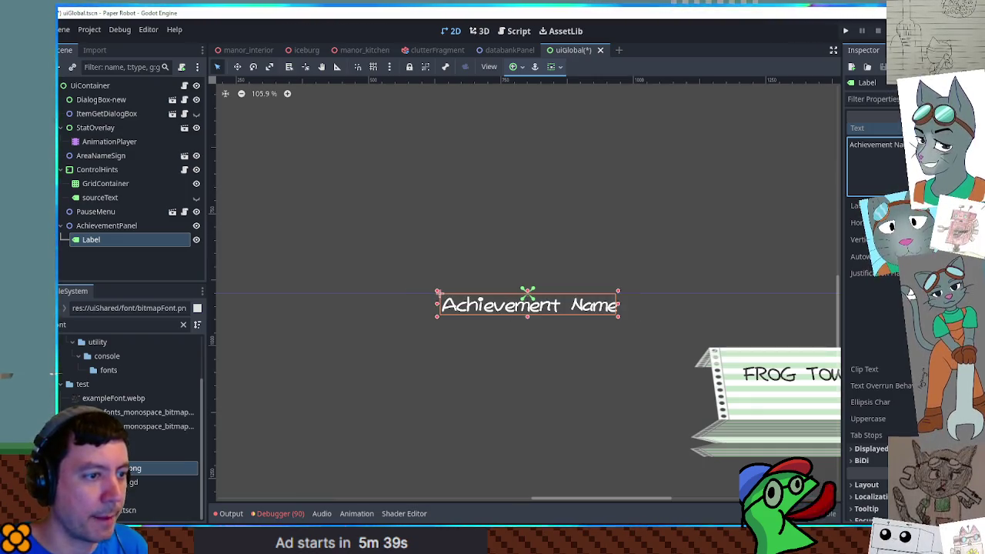
pyautogui.scroll(-7, 559, 242)
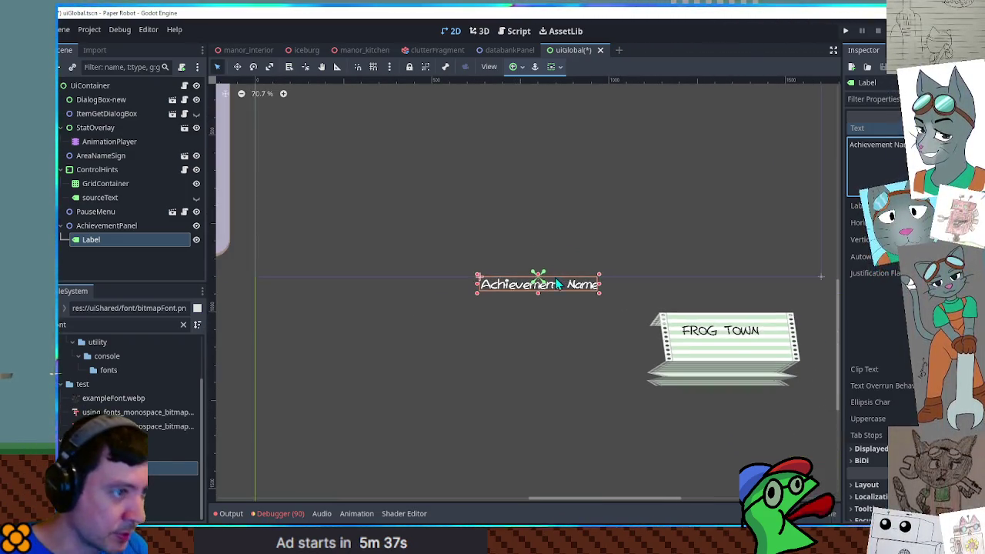
pyautogui.moveTo(551, 287); pyautogui.dragTo(562, 315)
pyautogui.scroll(5, 623, 315)
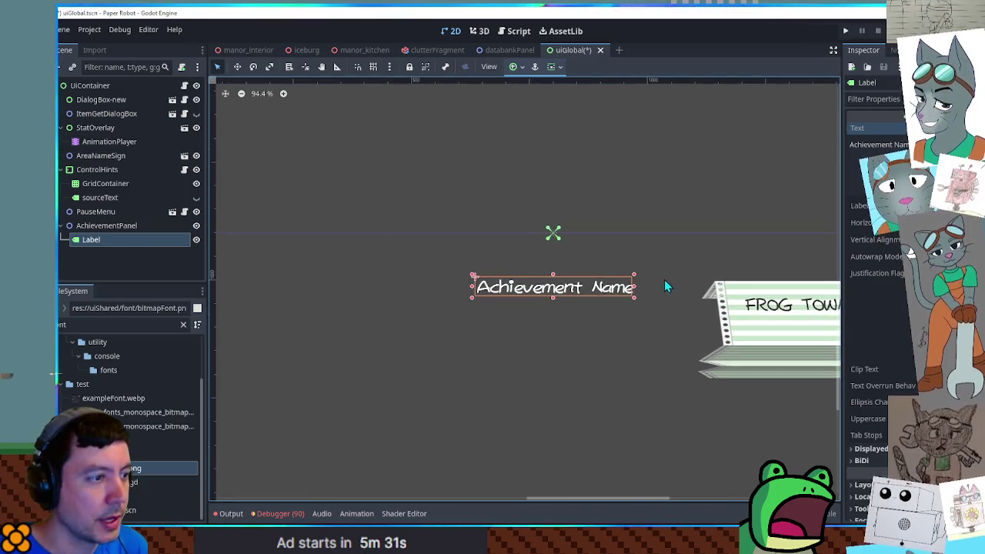
pyautogui.click(121, 226)
pyautogui.click(119, 241)
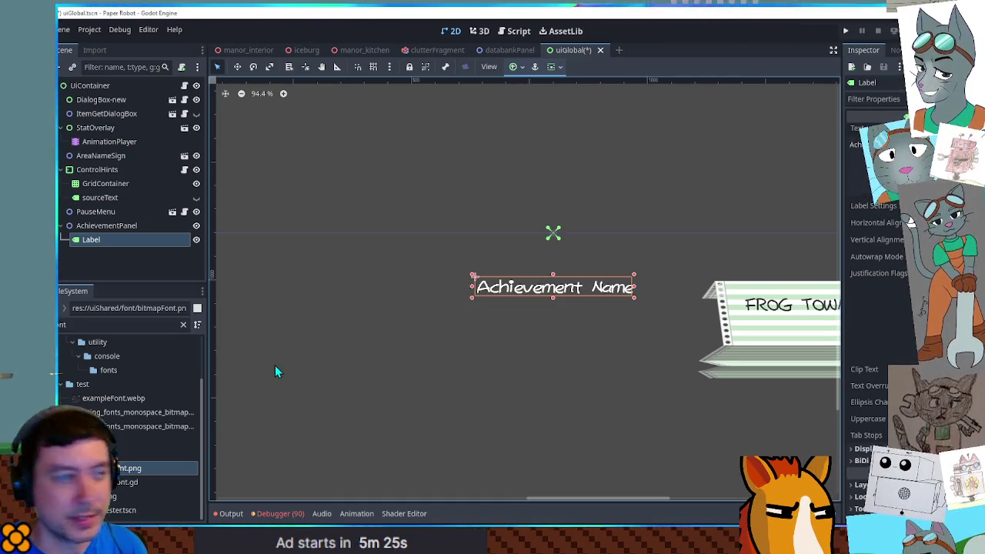
# Step: Pan over to the pause menu and back to the label, then clear the FileSystem search
pyautogui.scroll(-10, 359, 274)
pyautogui.moveTo(359, 274); pyautogui.dragTo(569, 382)
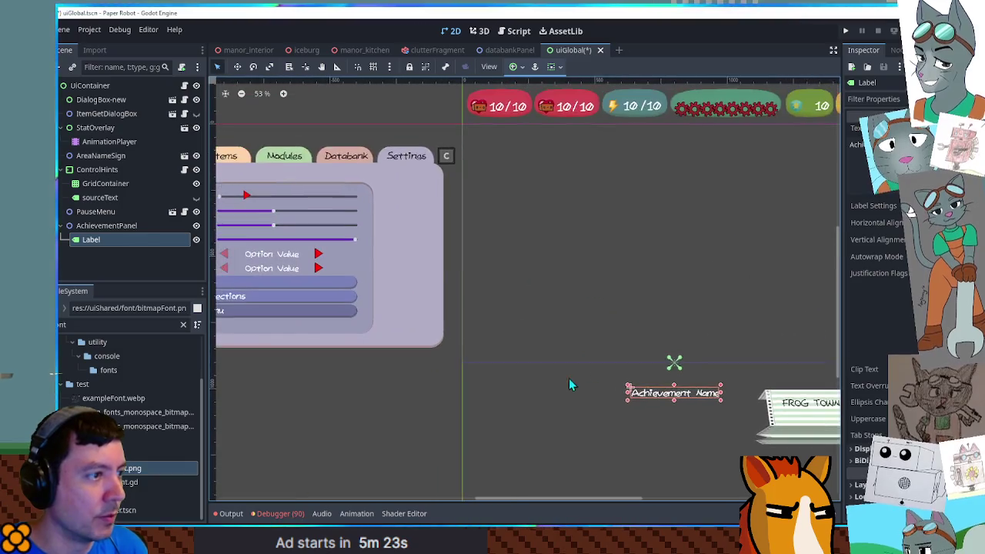
pyautogui.scroll(1, 403, 204)
pyautogui.click(385, 154)
pyautogui.moveTo(354, 168); pyautogui.dragTo(602, 214)
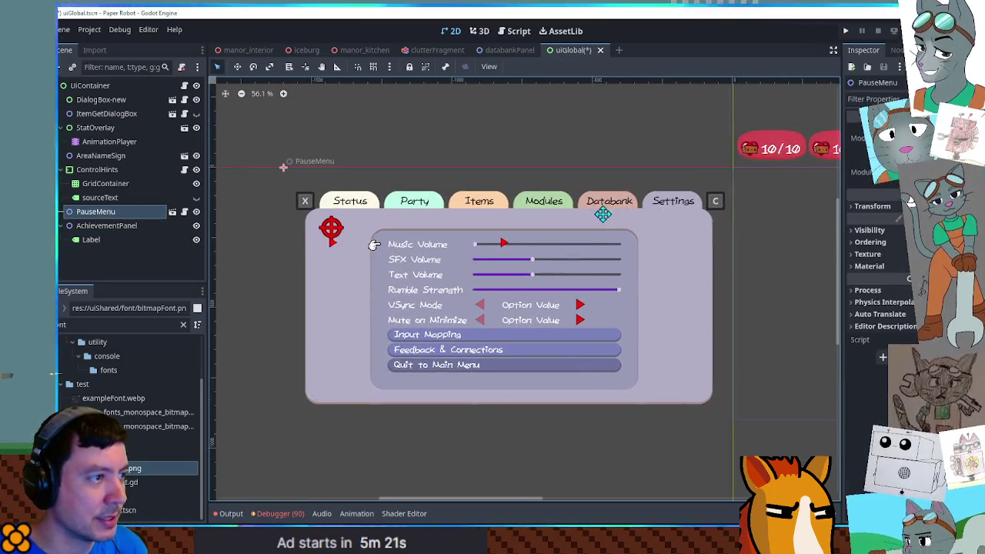
pyautogui.moveTo(712, 294); pyautogui.dragTo(562, 235)
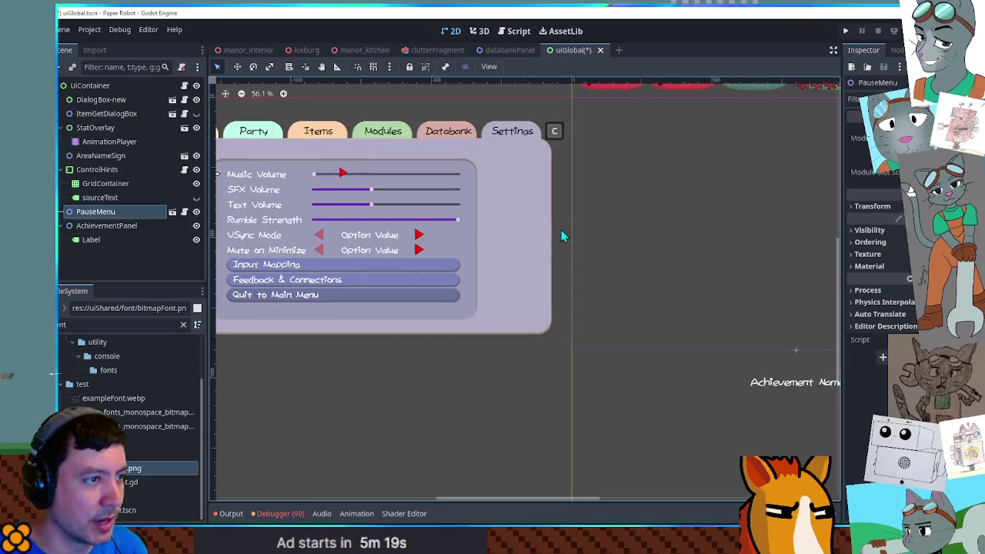
pyautogui.moveTo(675, 305)
pyautogui.mouseDown()
pyautogui.moveTo(457, 224)
pyautogui.moveTo(405, 240)
pyautogui.mouseUp()
pyautogui.scroll(2, 520, 305)
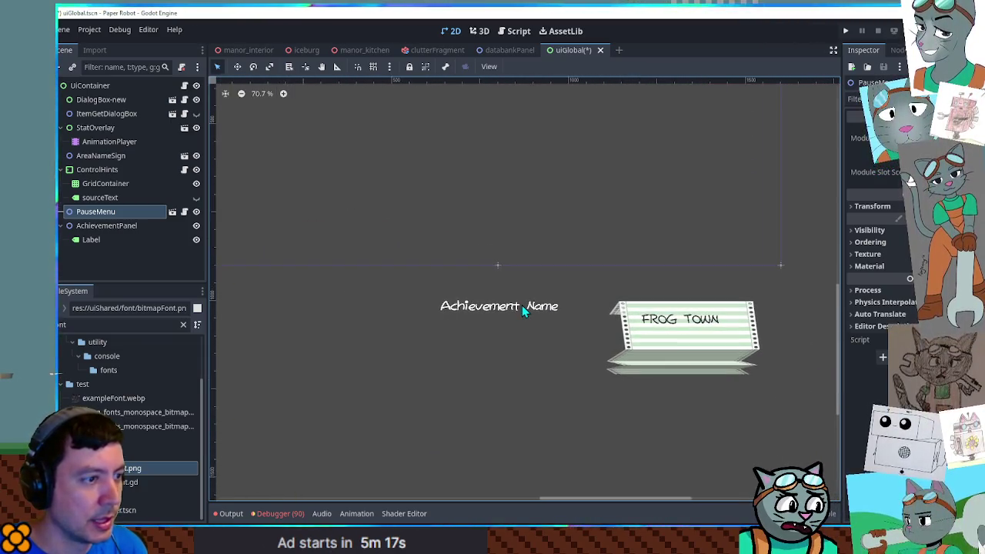
pyautogui.press('BackSpace')
pyautogui.press('BackSpace')
pyautogui.press('BackSpace')
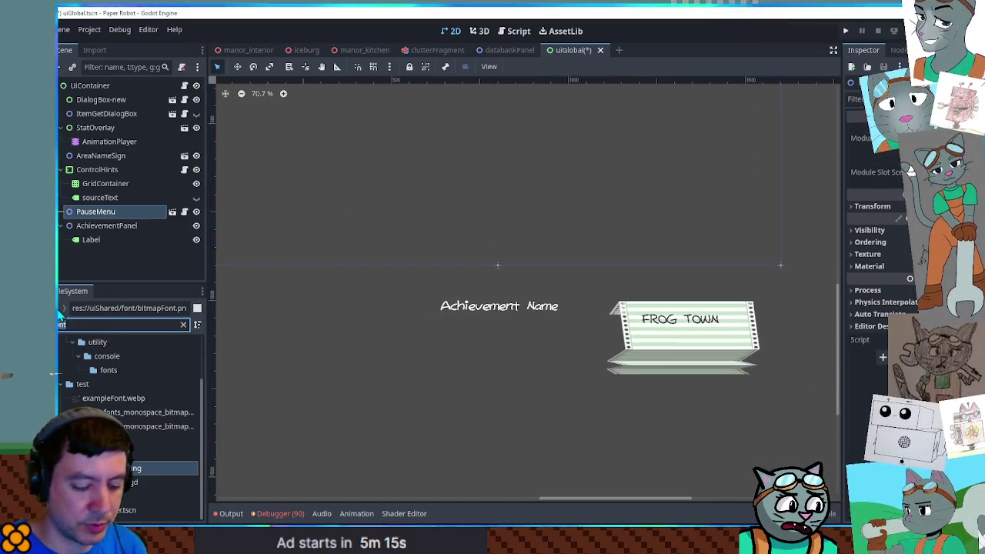
# Step: Filter the FileSystem for 'png' and locate singleGear.png in res://globals/SceneManager
pyautogui.write('png')
pyautogui.moveTo(201, 344)
pyautogui.mouseDown()
pyautogui.moveTo(200, 500)
pyautogui.moveTo(200, 398)
pyautogui.moveTo(197, 437)
pyautogui.mouseUp()
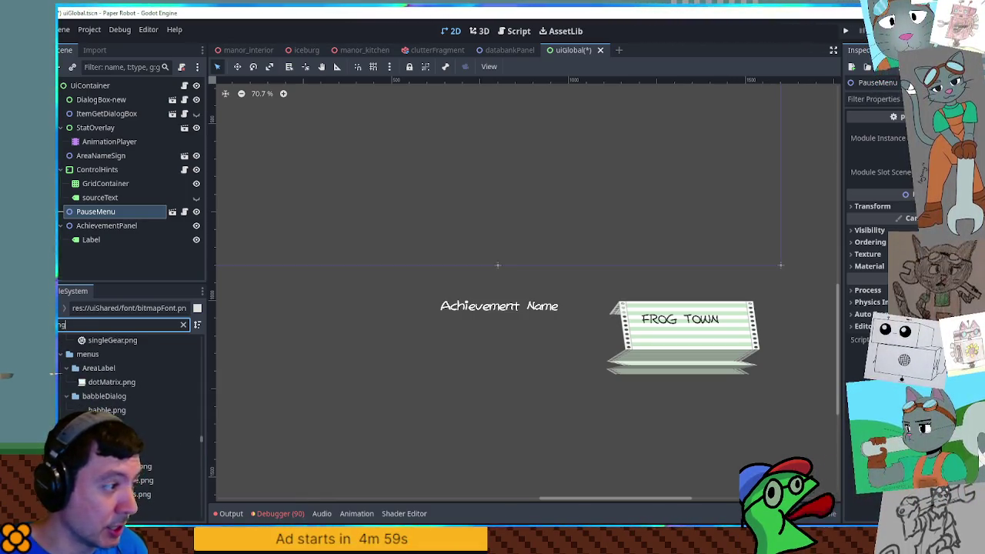
pyautogui.scroll(-2, 116, 415)
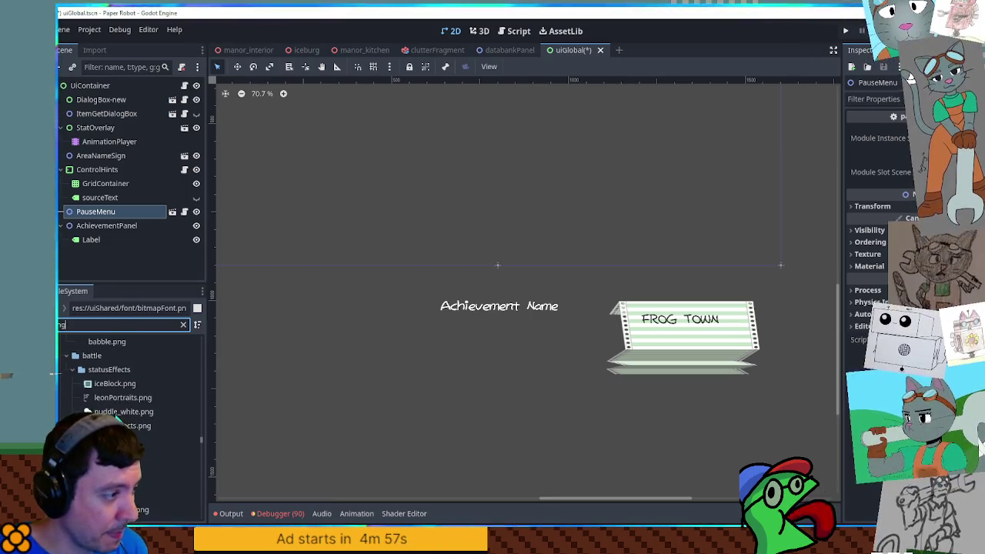
pyautogui.scroll(-3, 115, 416)
pyautogui.moveTo(104, 387)
pyautogui.mouseDown()
pyautogui.moveTo(90, 226)
pyautogui.moveTo(90, 238)
pyautogui.moveTo(450, 308)
pyautogui.moveTo(321, 387)
pyautogui.moveTo(93, 431)
pyautogui.mouseUp()
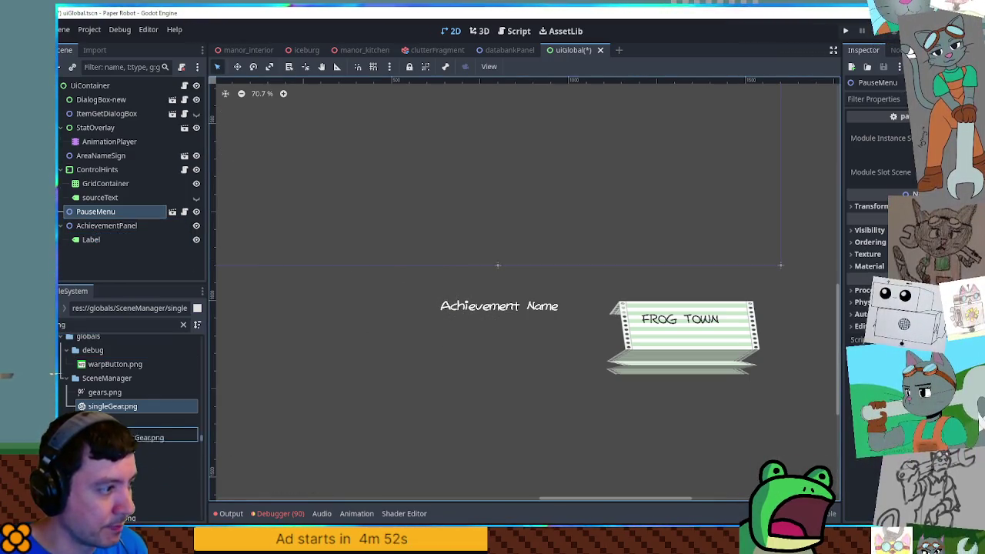
# Step: Add a Gears Node2D under AchievementPanel with a Sprite2D child
pyautogui.click(107, 228)
pyautogui.hotkey('ctrl', 'a')
pyautogui.write('node2d')
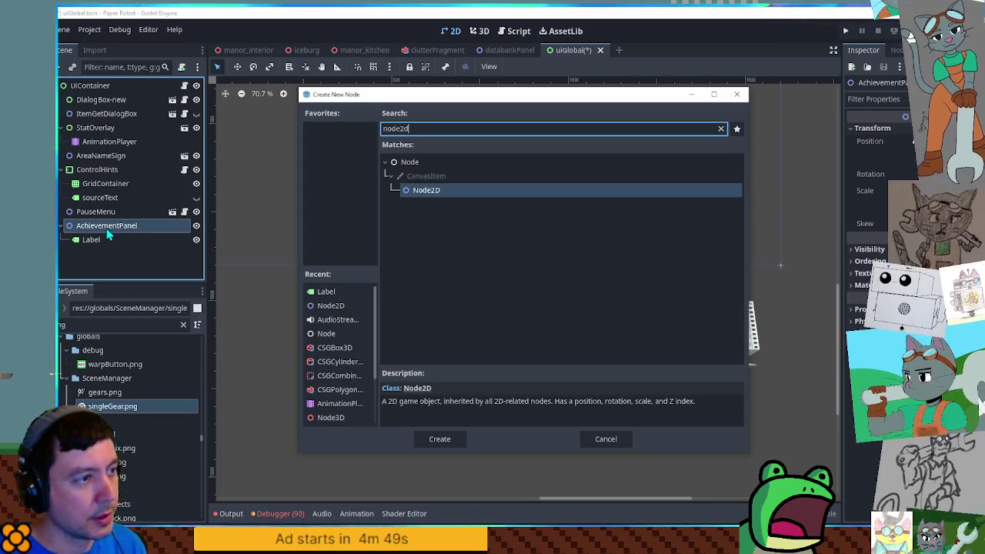
pyautogui.press('Return')
pyautogui.write('Gears')
pyautogui.press('Return')
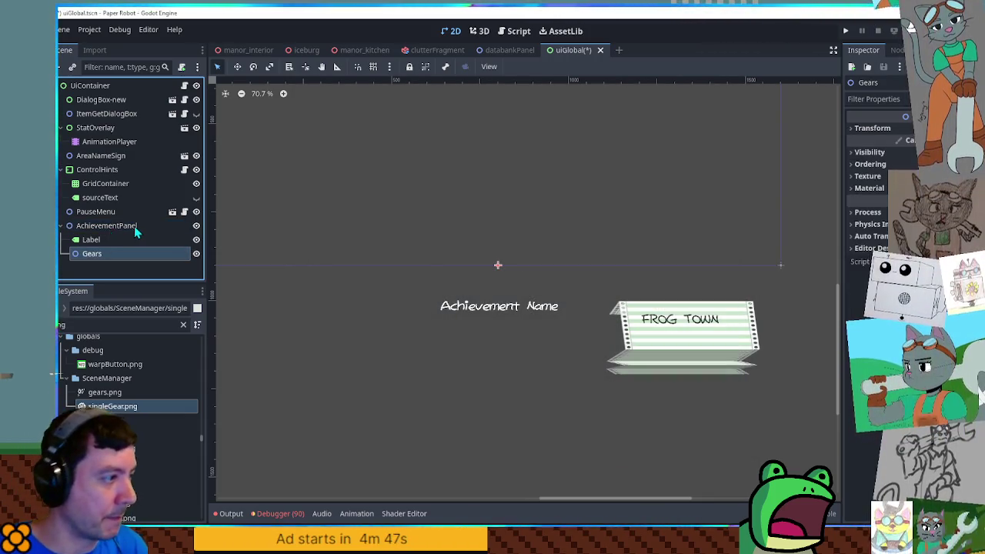
pyautogui.hotkey('ctrl', 'a')
pyautogui.write('sporite')
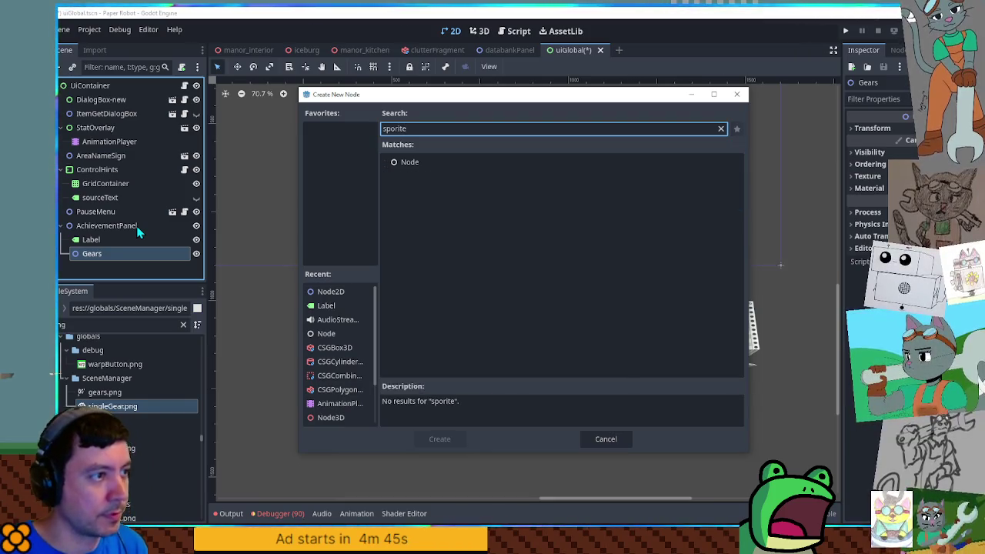
pyautogui.write('sprite2d')
pyautogui.press('Return')
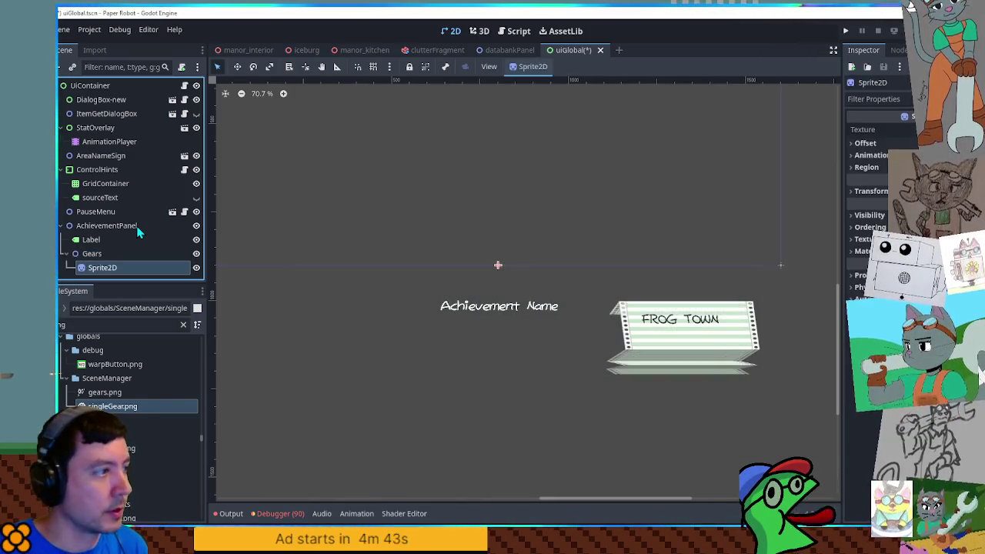
# Step: Give the sprite the singleGear.png texture and move it down and left
pyautogui.moveTo(135, 406)
pyautogui.mouseDown()
pyautogui.moveTo(123, 273)
pyautogui.moveTo(108, 268)
pyautogui.mouseUp()
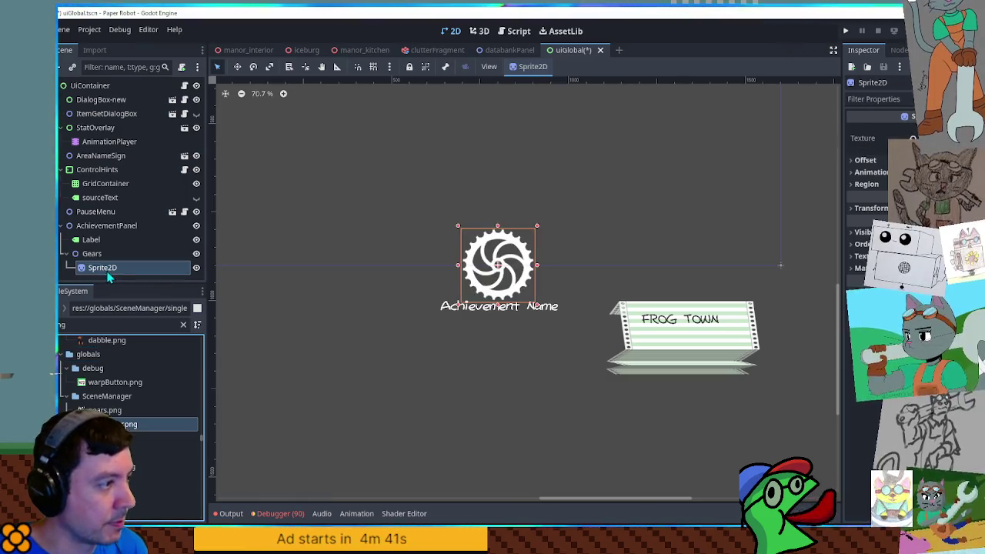
pyautogui.press('w')
pyautogui.moveTo(490, 285)
pyautogui.mouseDown()
pyautogui.moveTo(438, 345)
pyautogui.moveTo(432, 339)
pyautogui.mouseUp()
pyautogui.scroll(4, 468, 308)
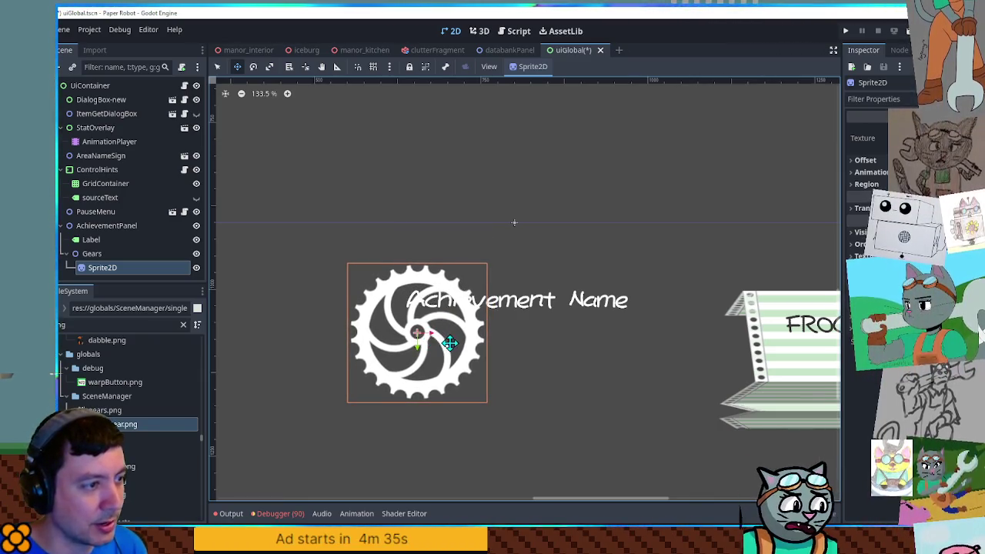
pyautogui.click(107, 267)
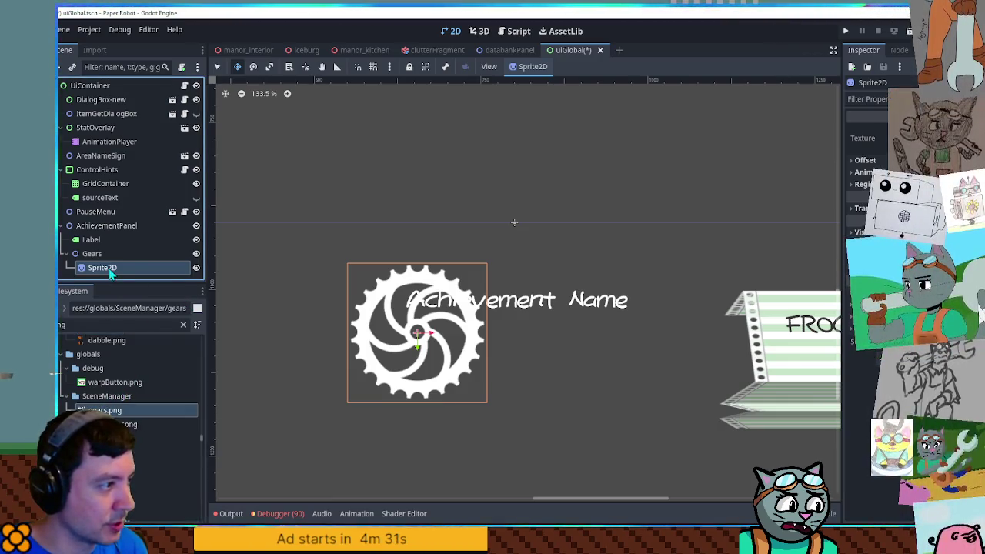
# Step: Duplicate the gear sprite, give the copy gears.png, and turn on Region cropping
pyautogui.hotkey('ctrl', 'd')
pyautogui.moveTo(112, 410); pyautogui.dragTo(111, 270)
pyautogui.scroll(-2, 524, 270)
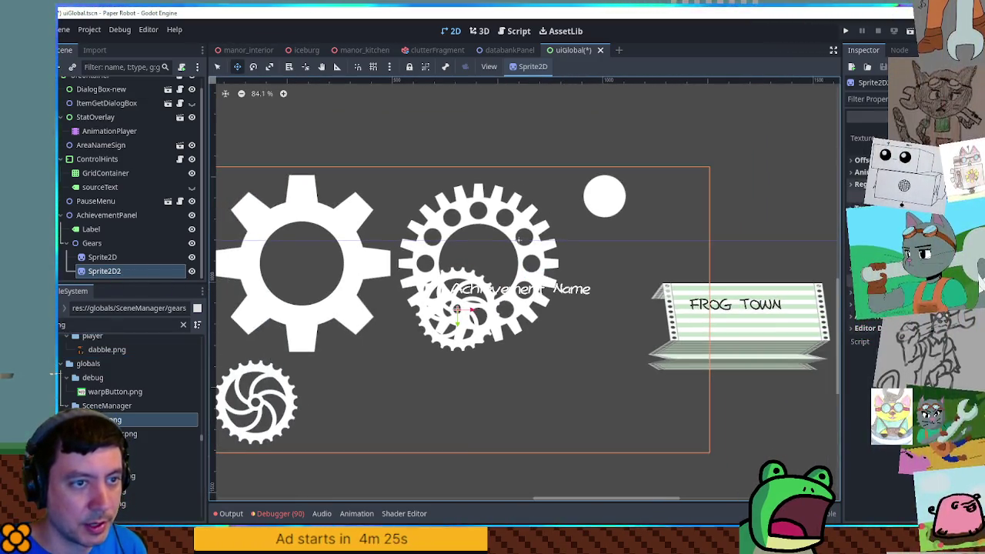
pyautogui.hotkey('ctrl', 'z')
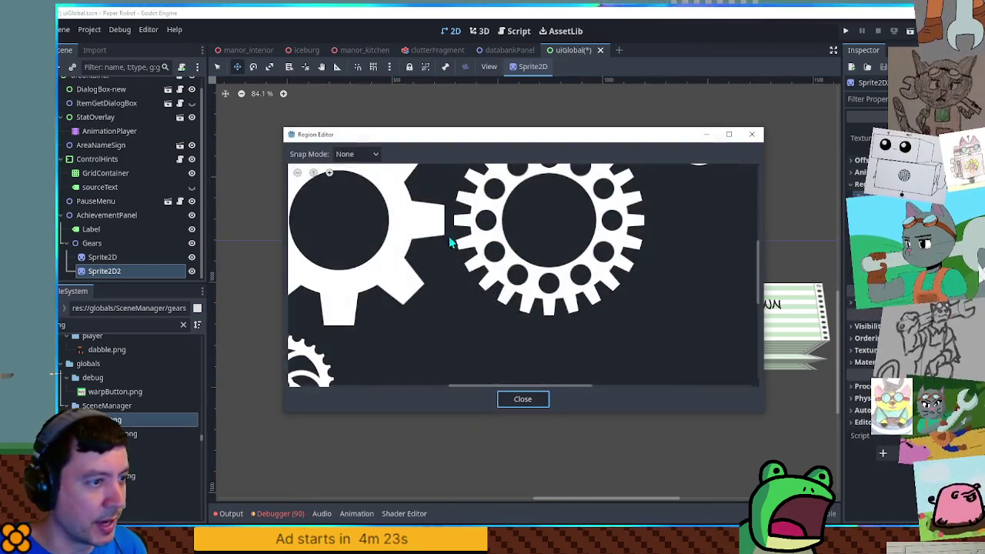
# Step: Crop Sprite2D2's region tightly to the middle holed ring gear and close the Region Editor
pyautogui.moveTo(450, 204)
pyautogui.mouseDown()
pyautogui.moveTo(578, 363)
pyautogui.moveTo(596, 355)
pyautogui.moveTo(604, 274)
pyautogui.moveTo(605, 295)
pyautogui.mouseUp()
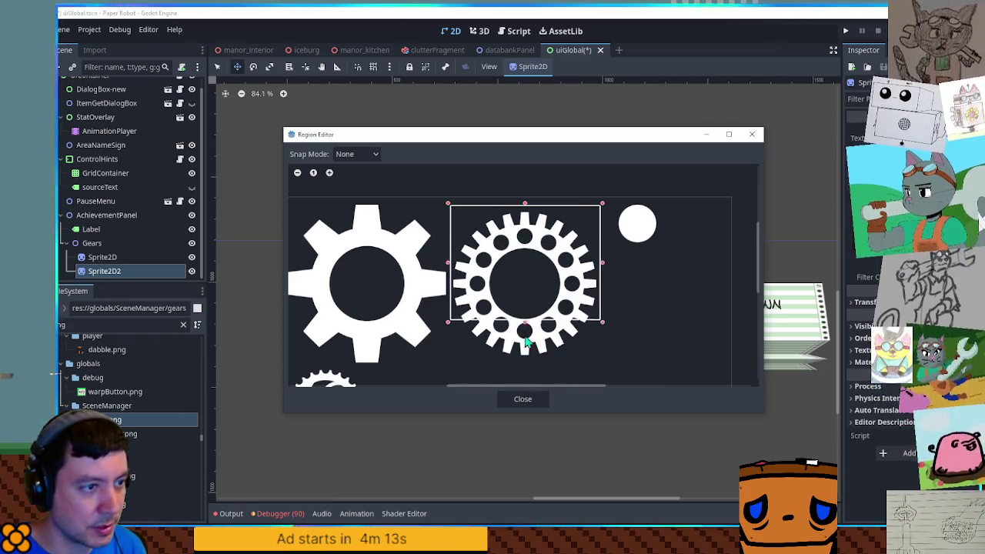
pyautogui.moveTo(527, 370); pyautogui.dragTo(527, 364)
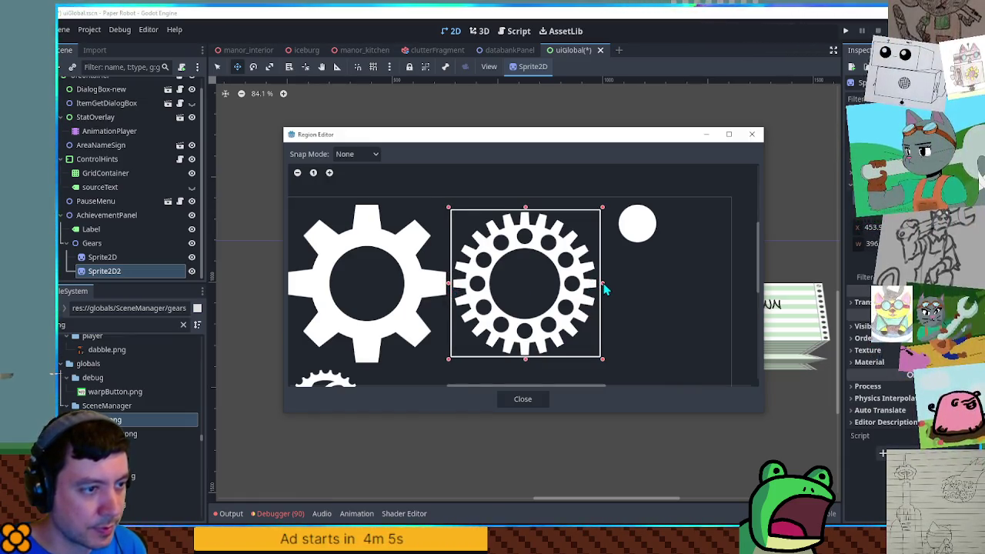
pyautogui.click(540, 403)
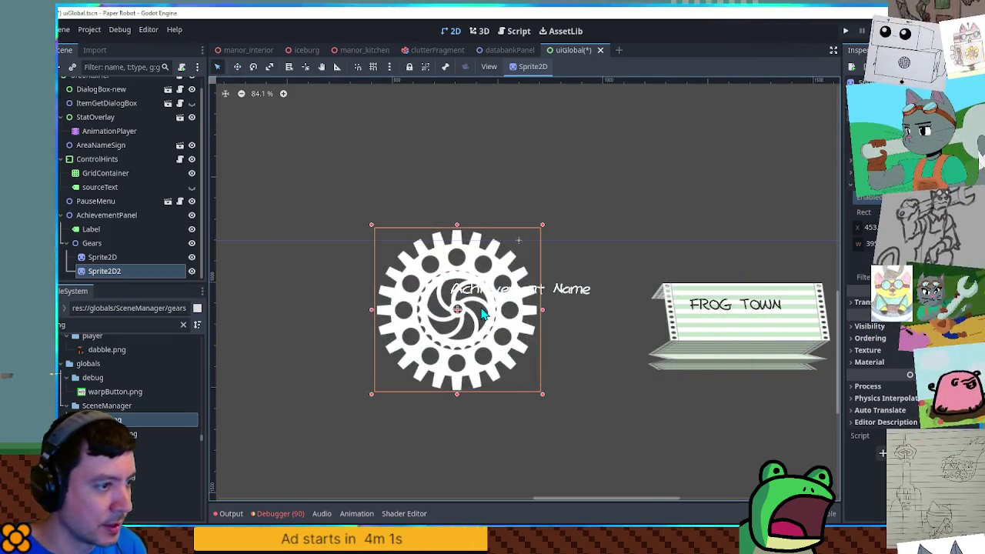
# Step: Reset the ring gear's rotation, scale it to 0.5, and move it right of the big gear
pyautogui.moveTo(507, 173)
pyautogui.mouseDown()
pyautogui.moveTo(554, 202)
pyautogui.moveTo(497, 401)
pyautogui.moveTo(580, 221)
pyautogui.moveTo(611, 313)
pyautogui.moveTo(615, 291)
pyautogui.mouseUp()
pyautogui.press('w')
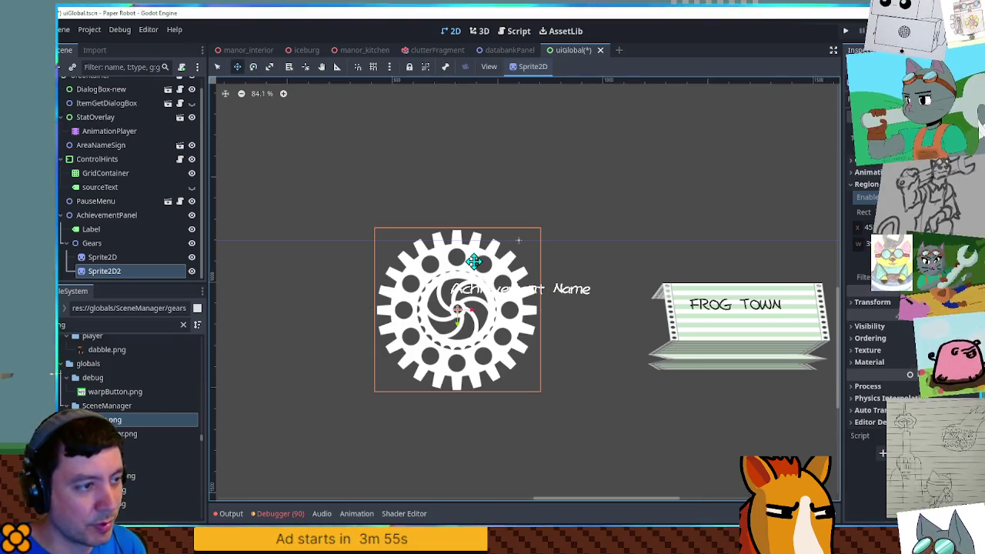
pyautogui.click(901, 302)
pyautogui.moveTo(923, 365); pyautogui.dragTo(885, 365)
pyautogui.moveTo(457, 299)
pyautogui.mouseDown()
pyautogui.moveTo(585, 283)
pyautogui.moveTo(577, 294)
pyautogui.moveTo(626, 308)
pyautogui.moveTo(635, 293)
pyautogui.moveTo(512, 299)
pyautogui.moveTo(609, 316)
pyautogui.moveTo(613, 302)
pyautogui.mouseUp()
pyautogui.scroll(2, 474, 289)
# Step: Duplicate the ring gear into Sprite2D3 and overlap the three gears in a cluster
pyautogui.hotkey('ctrl', 'd')
pyautogui.click(871, 208)
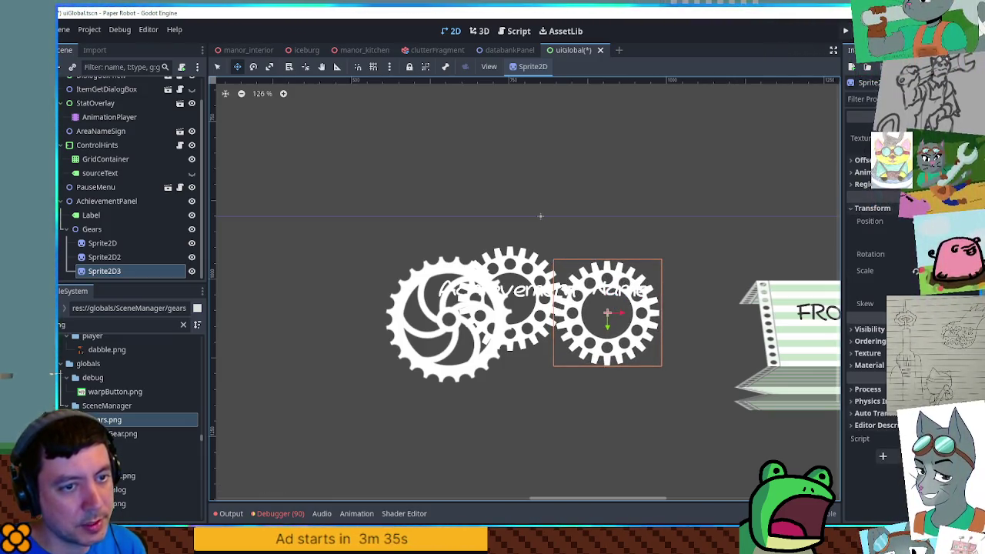
pyautogui.moveTo(595, 290)
pyautogui.mouseDown()
pyautogui.moveTo(590, 310)
pyautogui.moveTo(622, 310)
pyautogui.moveTo(472, 296)
pyautogui.moveTo(497, 296)
pyautogui.moveTo(496, 308)
pyautogui.mouseUp()
pyautogui.keyDown('ctrl'); pyautogui.click(108, 258); pyautogui.keyUp('ctrl')
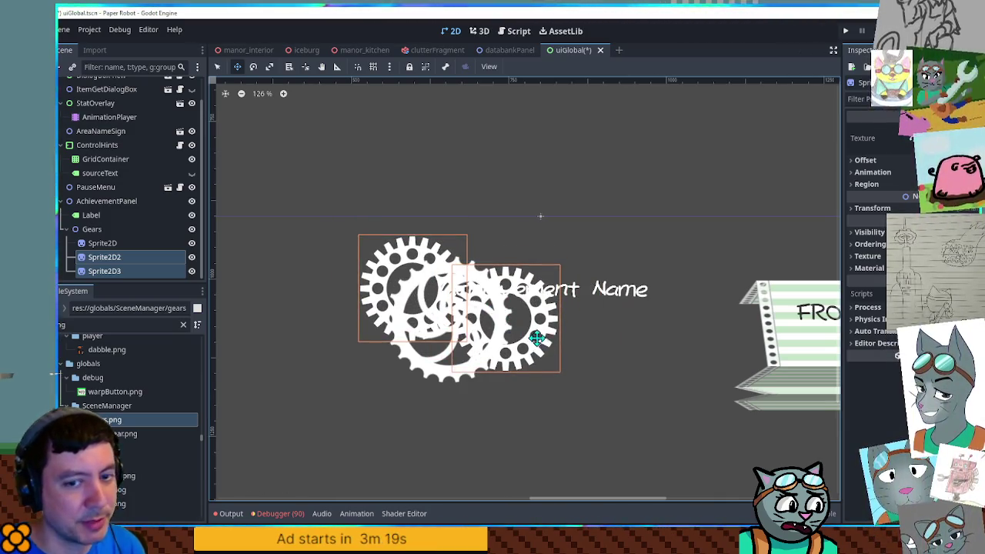
pyautogui.moveTo(537, 337); pyautogui.dragTo(559, 313)
pyautogui.scroll(2, 559, 313)
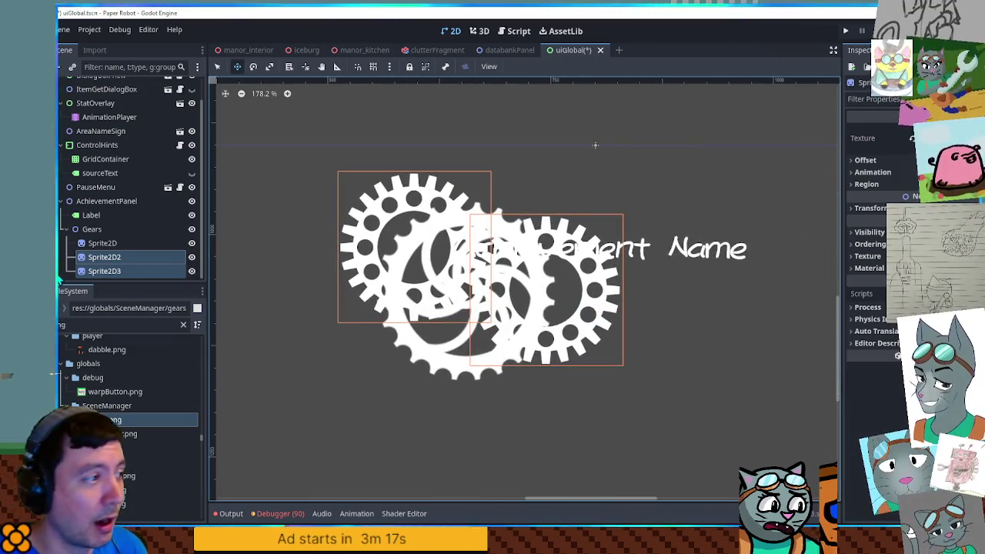
pyautogui.click(110, 228)
pyautogui.hotkey('ctrl', 'a')
# Step: Add an AnimationPlayer under Gears and create a new animation named gearSpin
pyautogui.write('animationplayer')
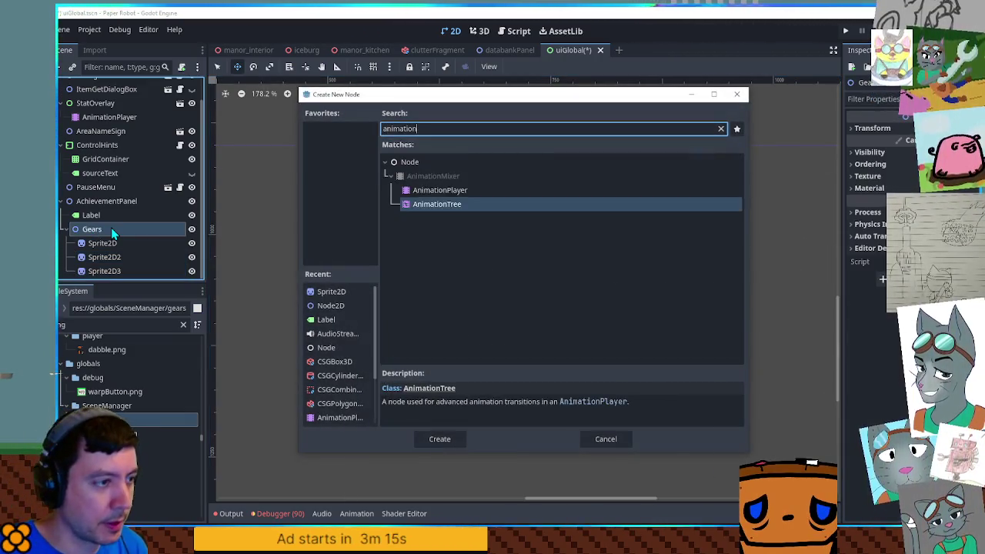
pyautogui.press('Return')
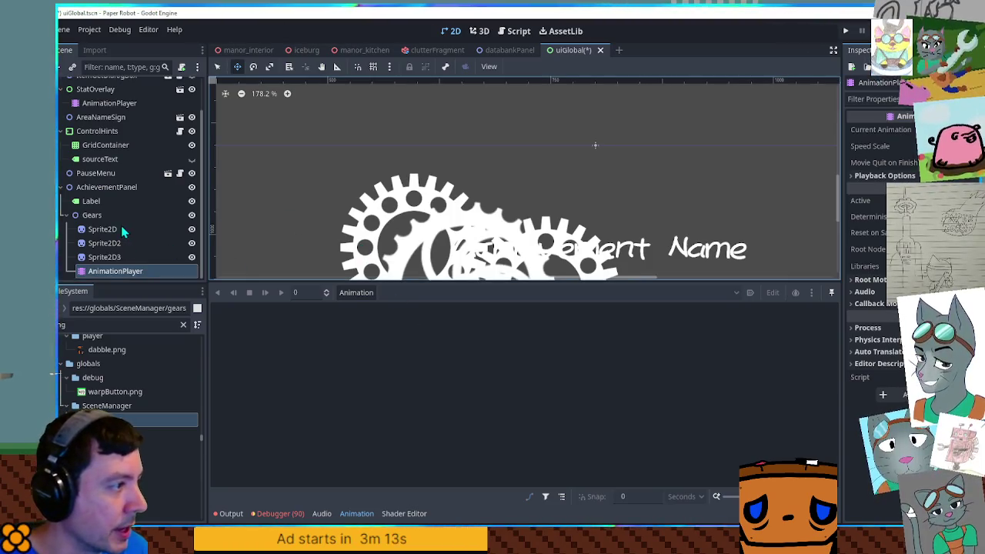
pyautogui.click(122, 229)
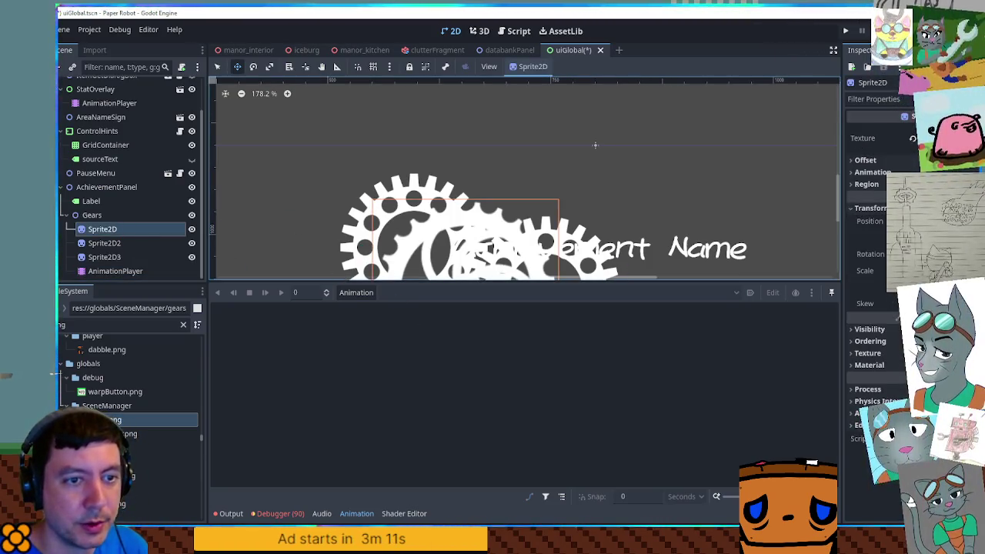
pyautogui.click(356, 292)
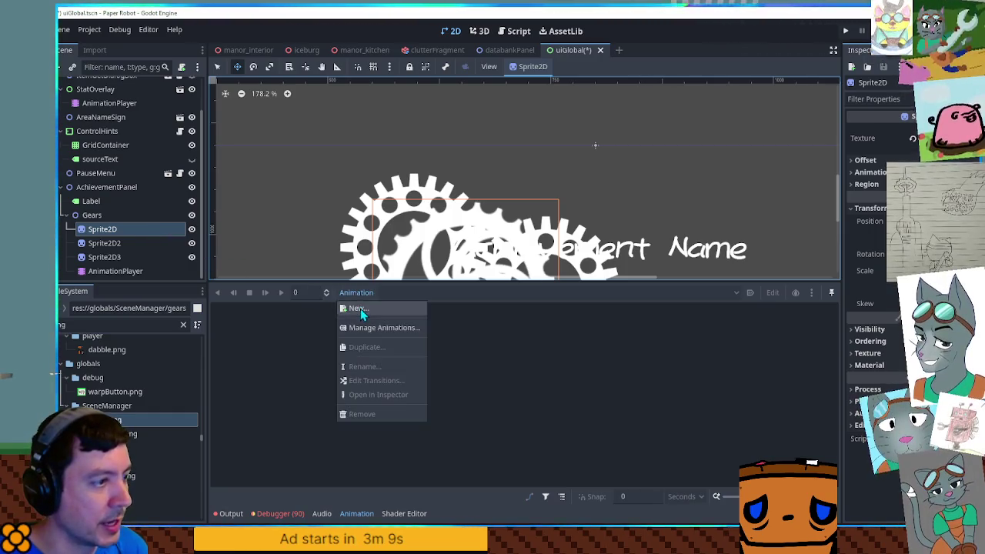
pyautogui.click(360, 308)
pyautogui.write('gearSpin')
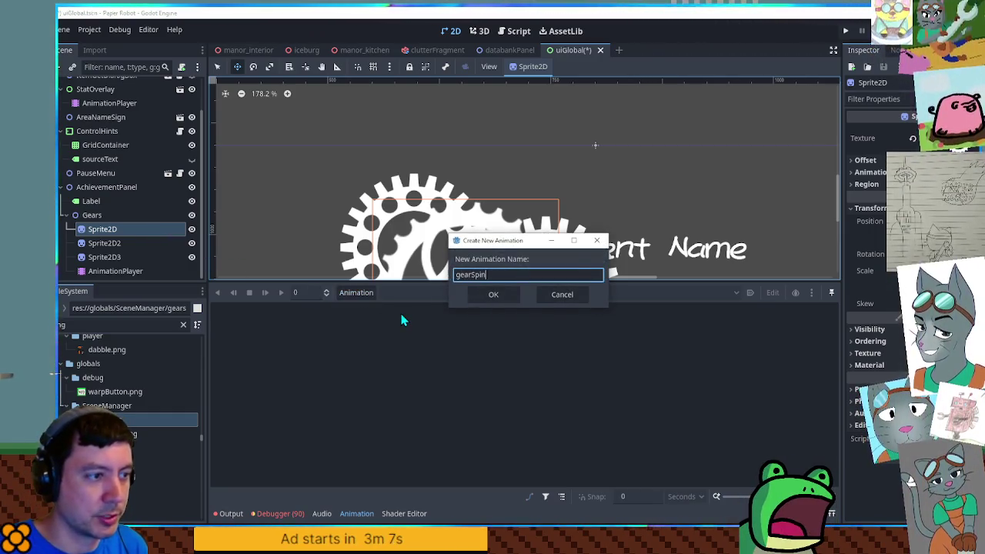
pyautogui.press('Return')
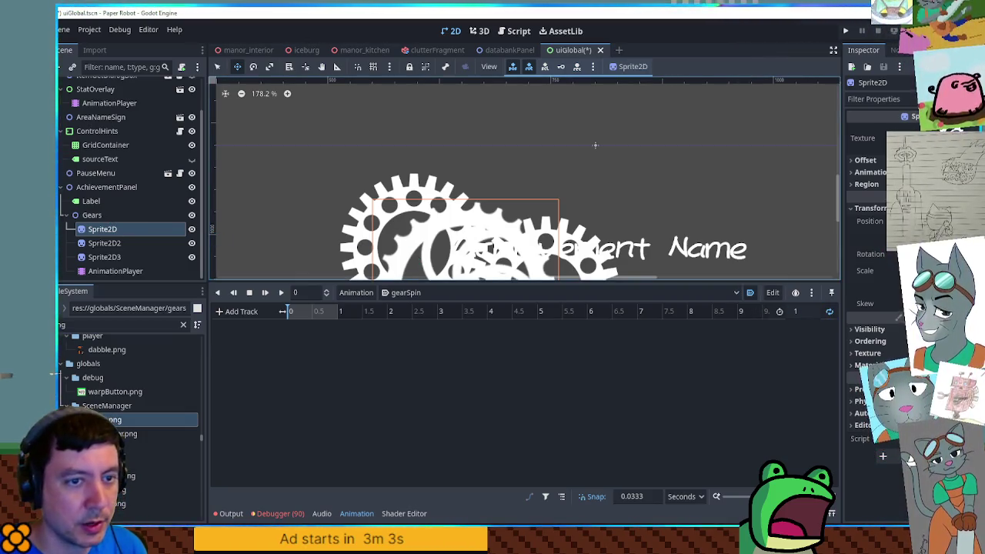
# Step: Key the rotation of all three gear sprites at time 0 and list the tracks flat
pyautogui.click(969, 254)
pyautogui.click(102, 243)
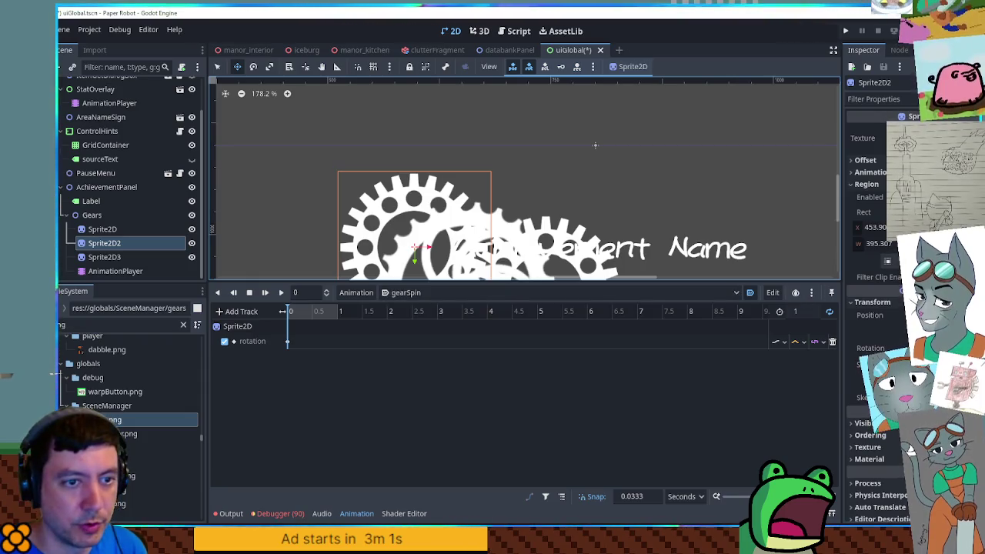
pyautogui.click(969, 347)
pyautogui.click(104, 257)
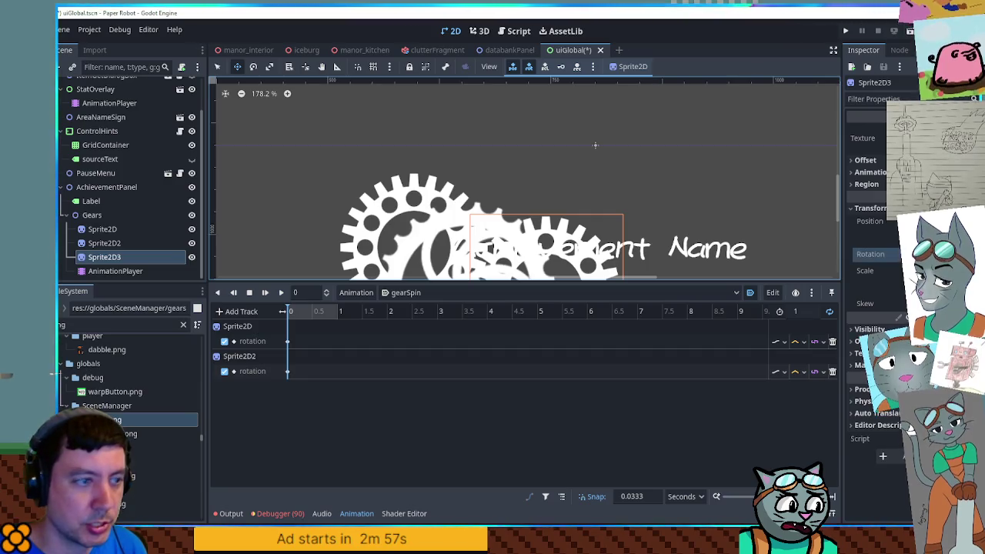
pyautogui.click(969, 254)
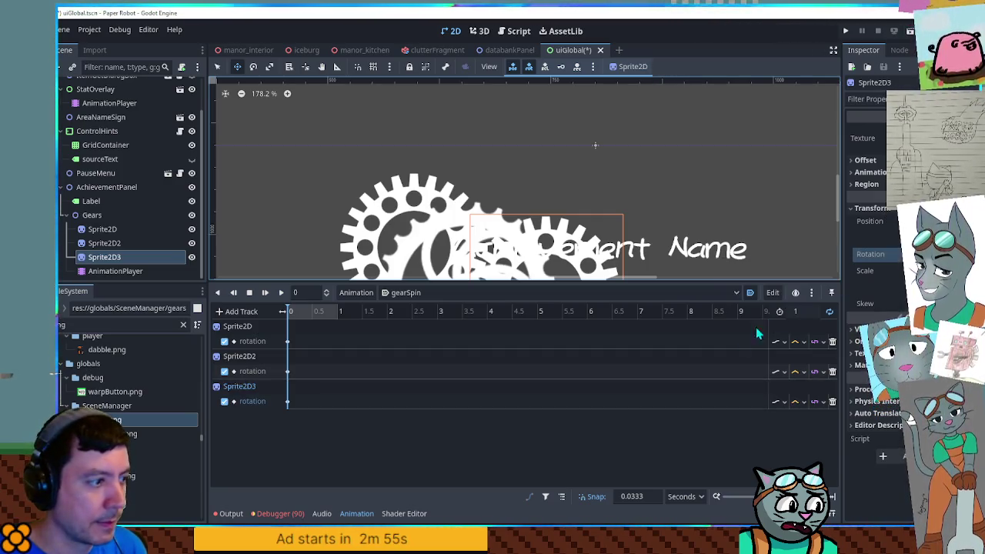
pyautogui.click(545, 496)
pyautogui.click(545, 496)
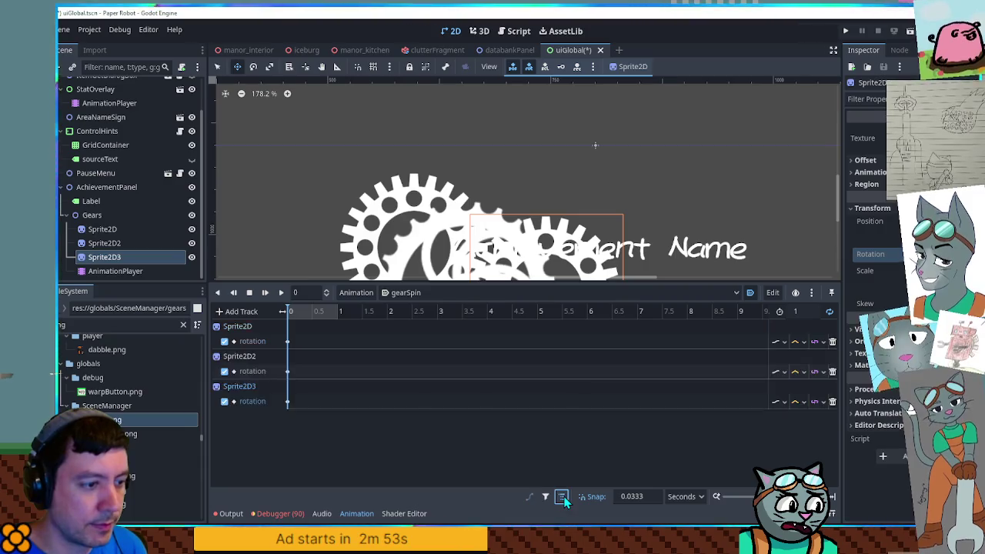
pyautogui.click(561, 496)
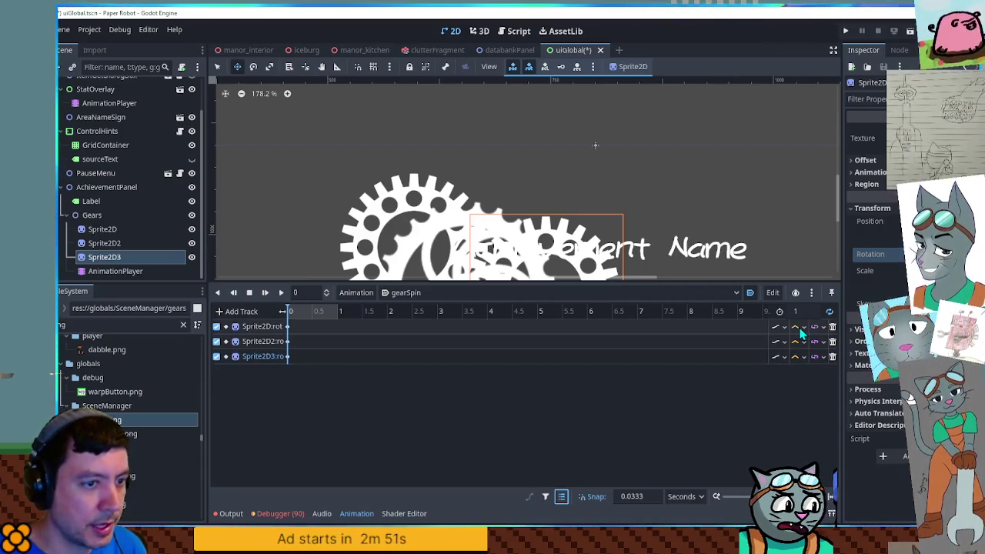
# Step: Duplicate the three start keyframes at the 1 second mark and play gearSpin to preview
pyautogui.moveTo(334, 328); pyautogui.dragTo(284, 374)
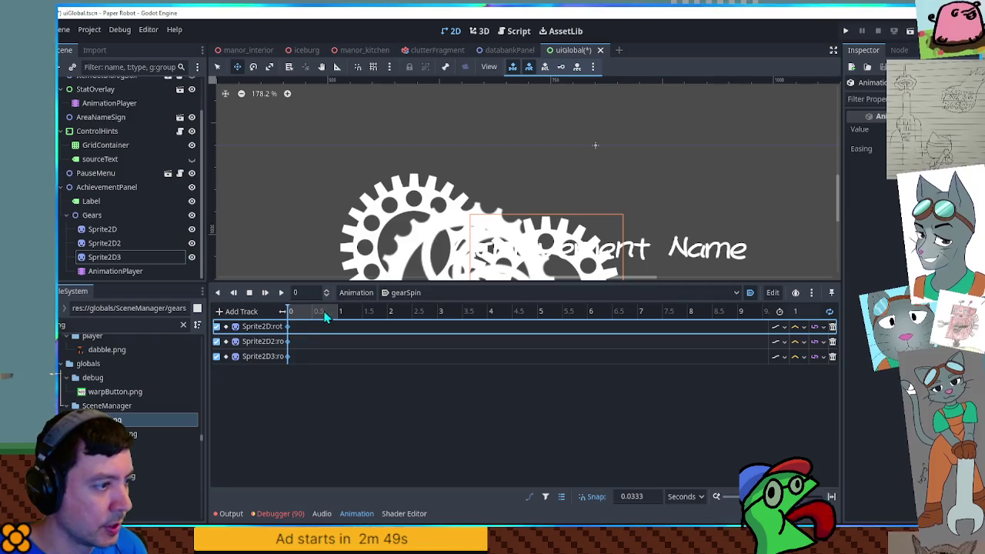
pyautogui.hotkey('ctrl', 'd')
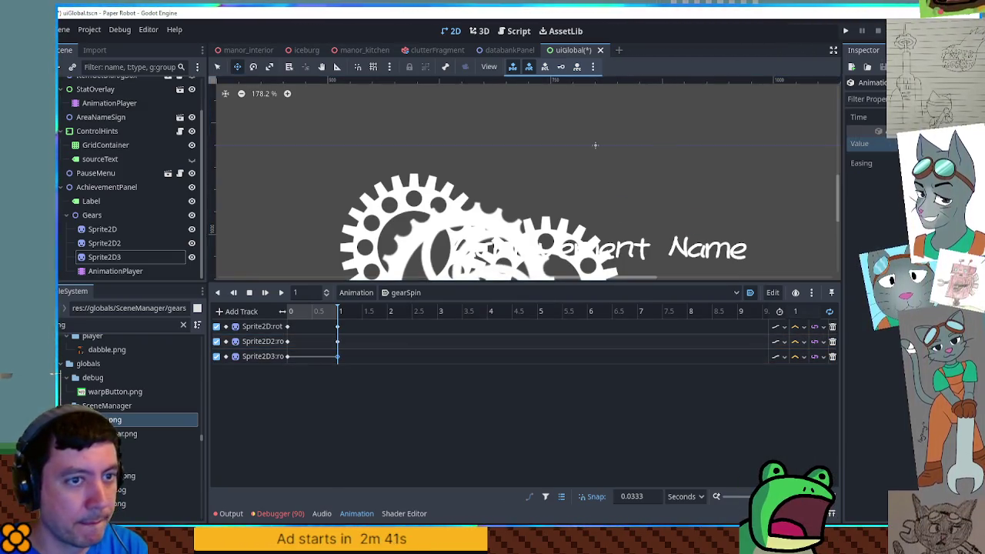
pyautogui.click(281, 292)
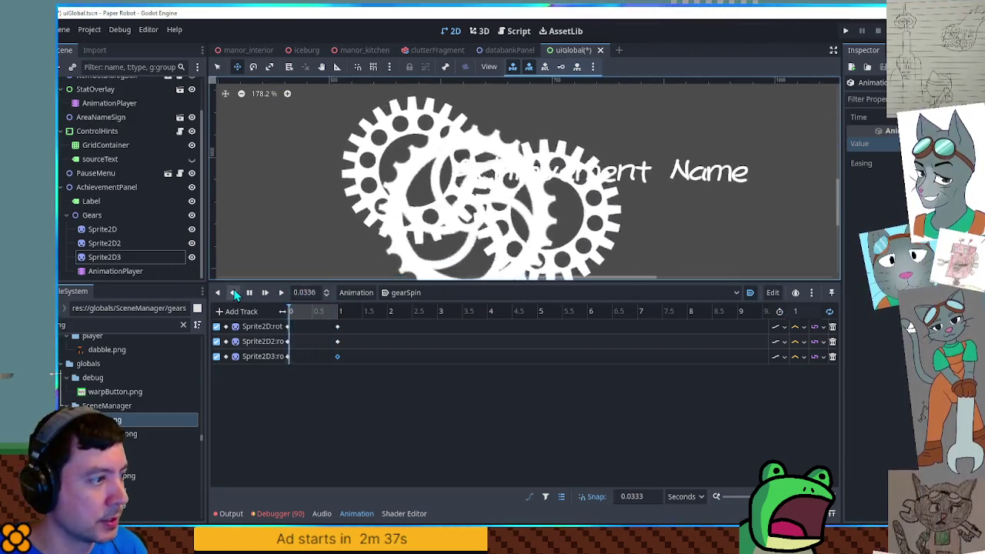
pyautogui.click(109, 270)
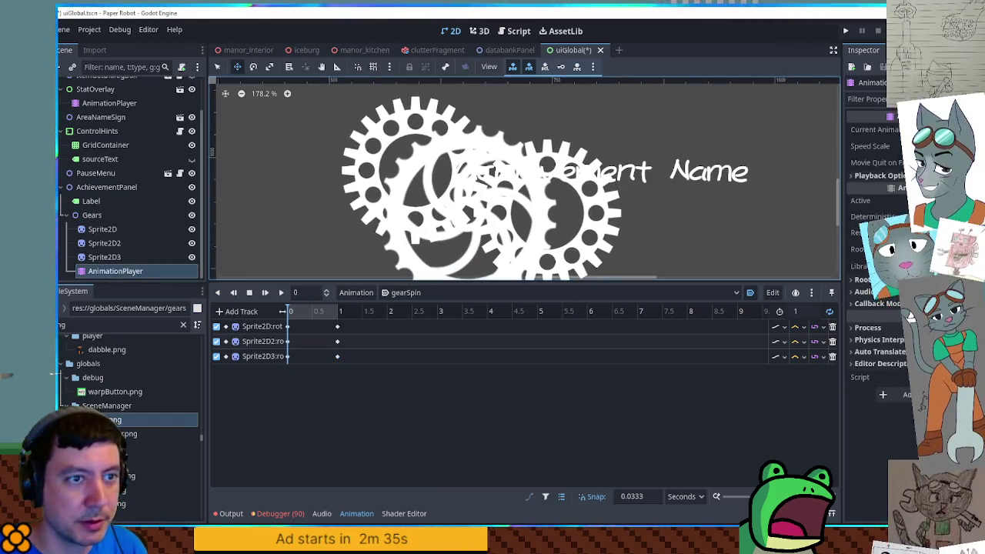
pyautogui.click(265, 293)
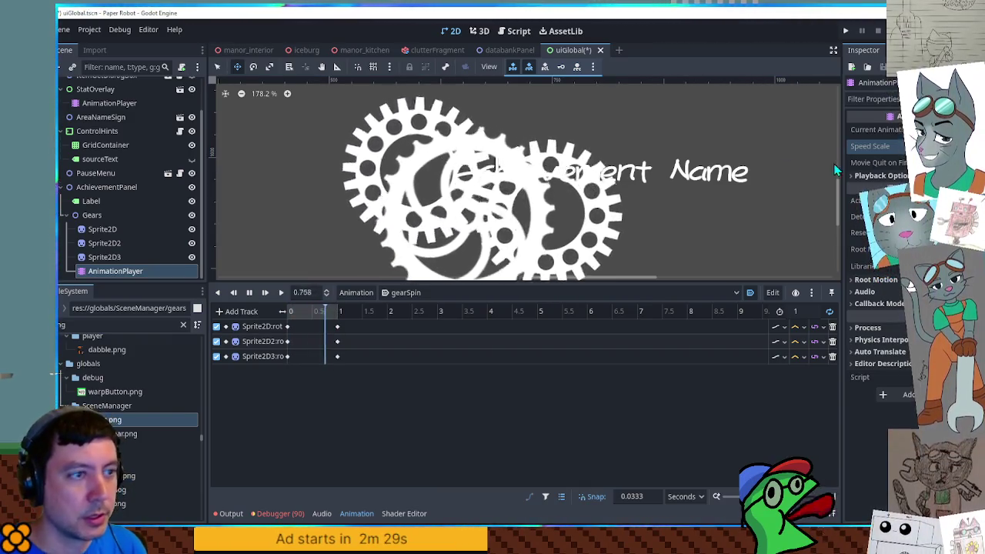
# Step: Check the Sprite2D3 and Sprite2D keyframes at 1 second for the full-turn rotation of 6.283
pyautogui.click(339, 356)
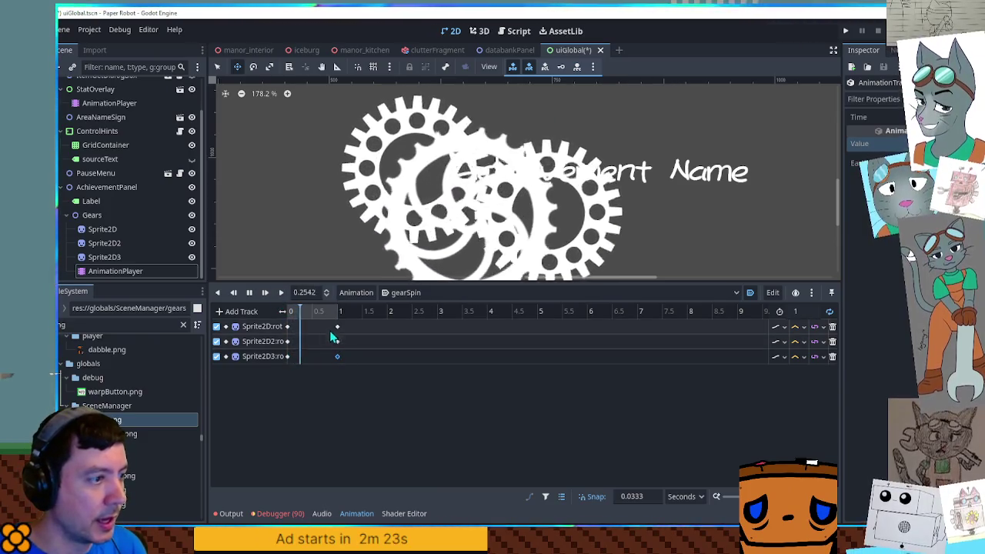
pyautogui.moveTo(340, 328)
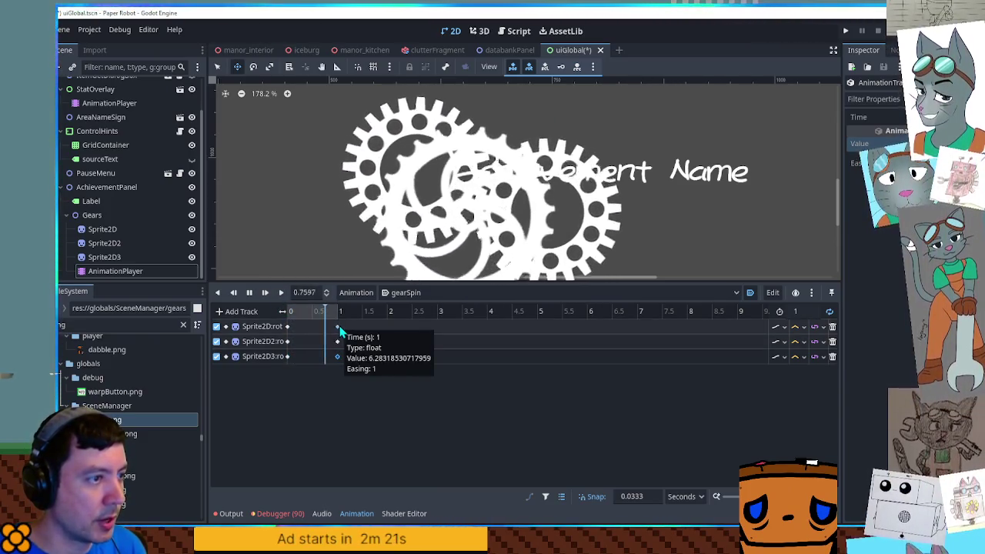
pyautogui.click(337, 327)
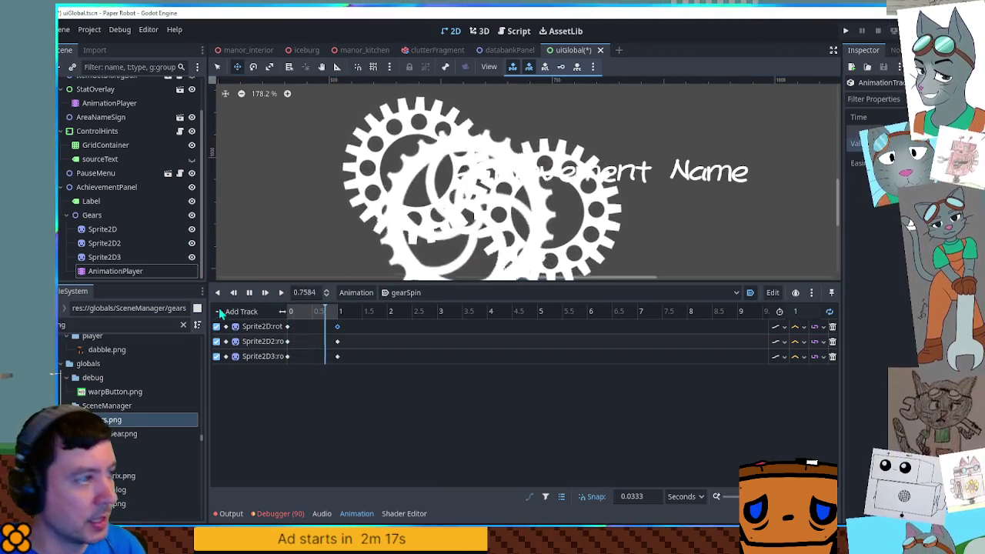
pyautogui.click(140, 270)
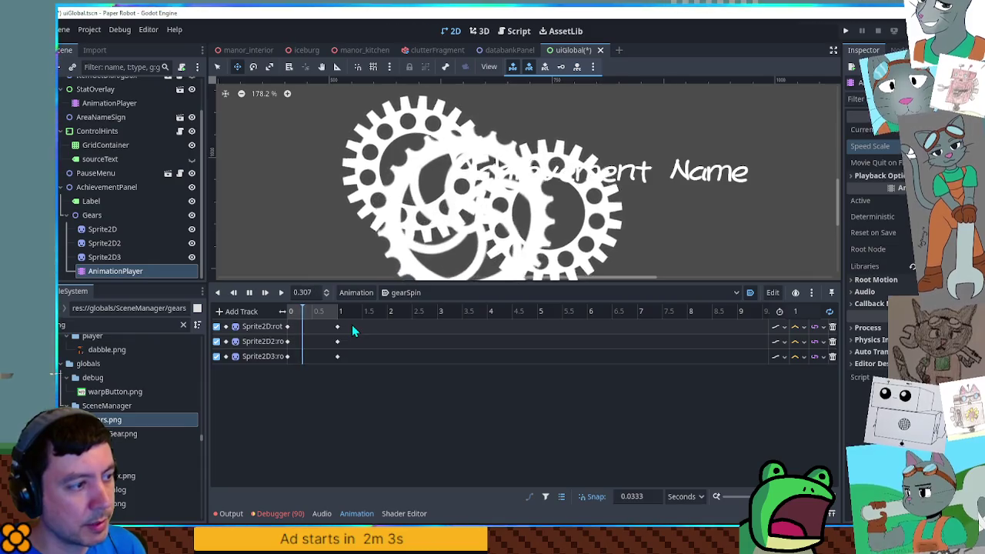
# Step: Set the Sprite2D, Sprite2D2 and Sprite2D3 rotation tracks' interpolation to Cubic
pyautogui.click(803, 326)
pyautogui.click(812, 373)
pyautogui.click(799, 342)
pyautogui.click(805, 384)
pyautogui.click(798, 355)
pyautogui.click(815, 398)
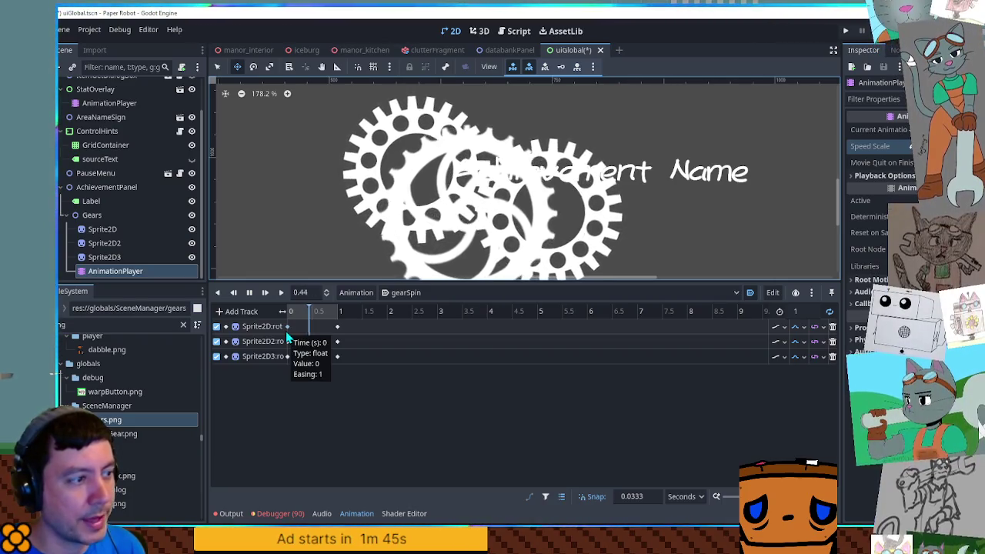
# Step: Inspect each gear's keyframe at 1 second, then reselect the AnimationPlayer
pyautogui.click(337, 327)
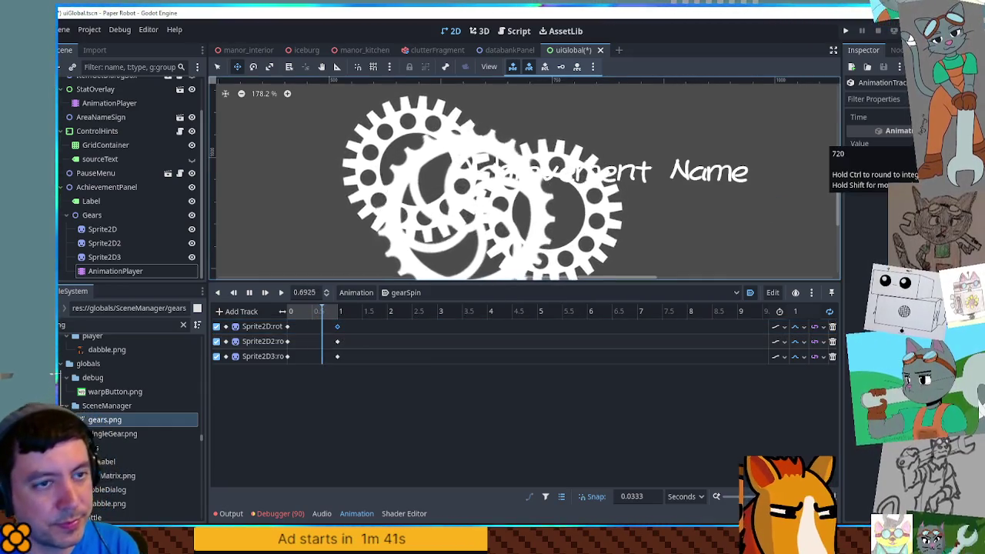
pyautogui.click(337, 340)
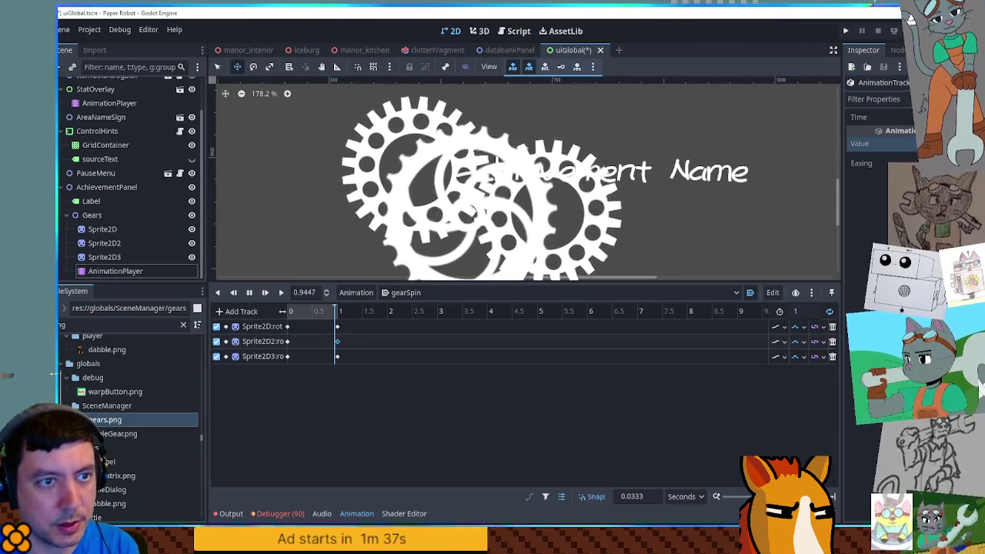
pyautogui.click(337, 356)
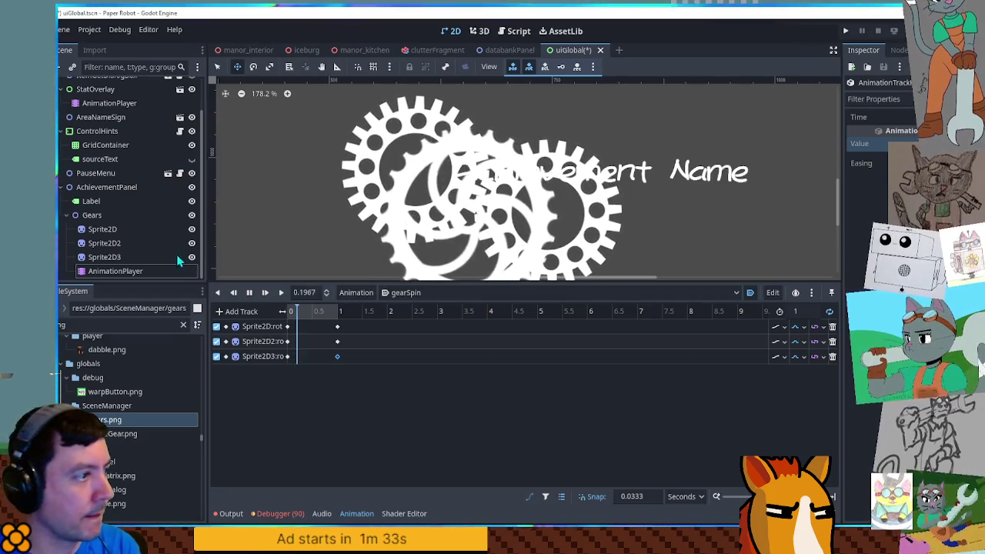
pyautogui.click(131, 270)
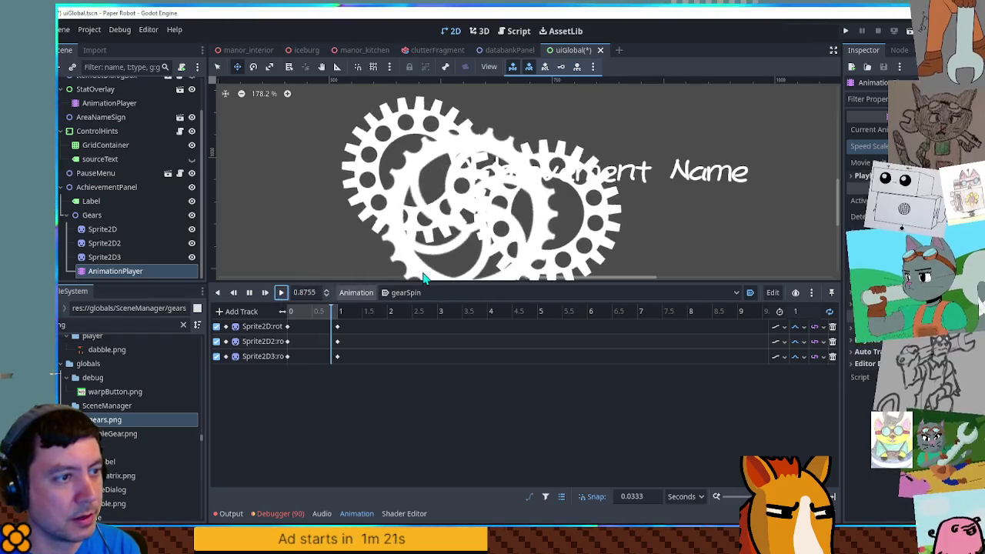
pyautogui.scroll(-1, 804, 182)
pyautogui.scroll(-1, 761, 188)
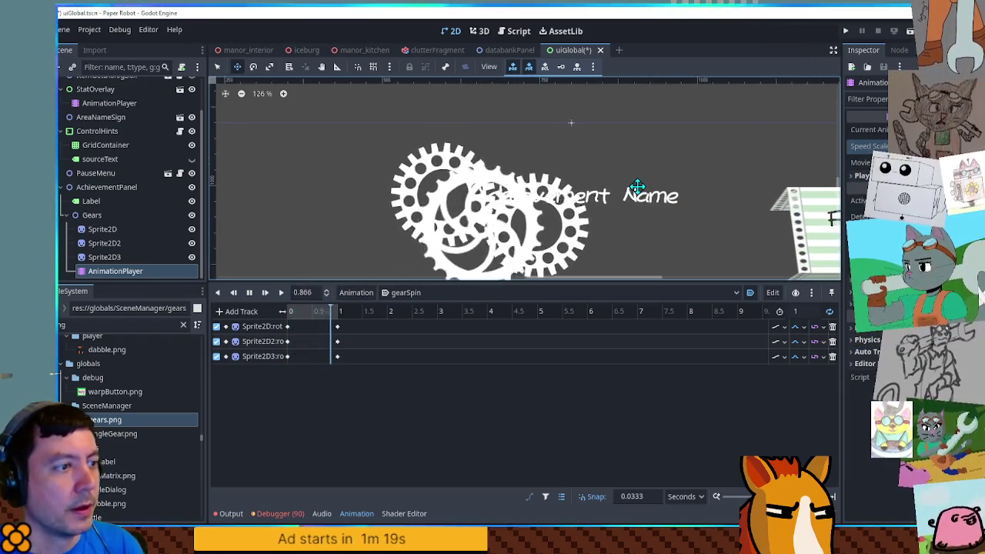
# Step: Move Gears above Label and add a Node2D named Panel under AchievementPanel, above Label
pyautogui.click(69, 215)
pyautogui.moveTo(92, 253); pyautogui.dragTo(90, 241)
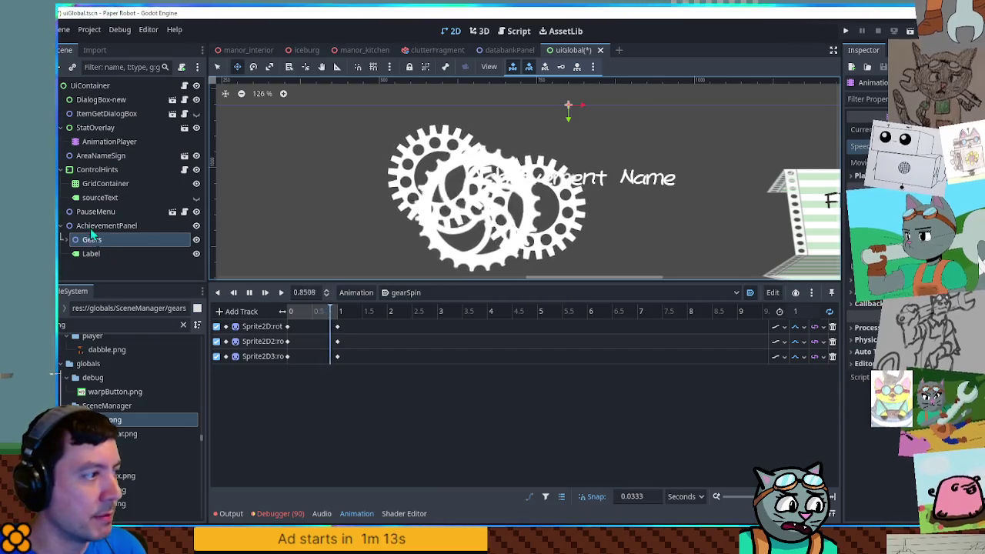
pyautogui.click(98, 227)
pyautogui.hotkey('ctrl', 'a')
pyautogui.write('node2d')
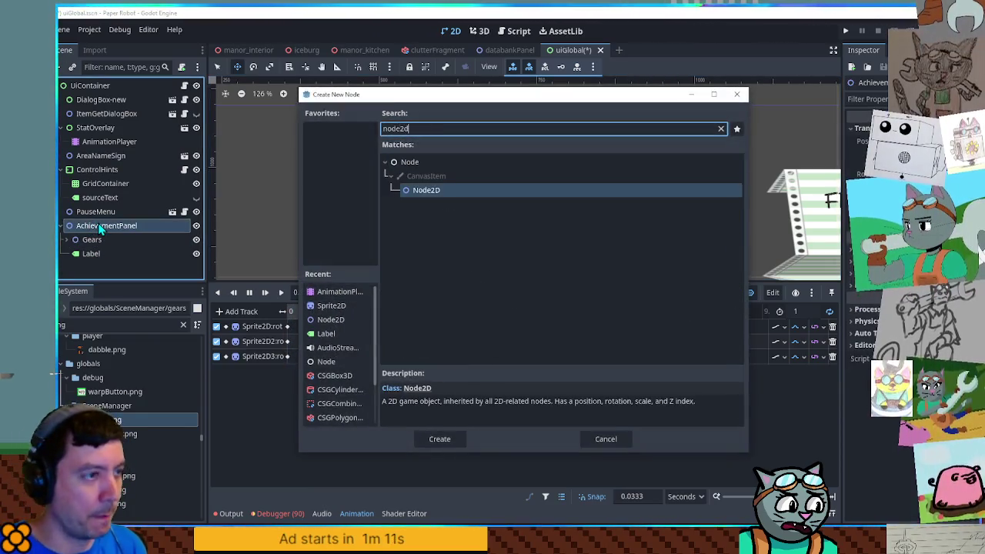
pyautogui.press('Return')
pyautogui.write('Panel')
pyautogui.press('Return')
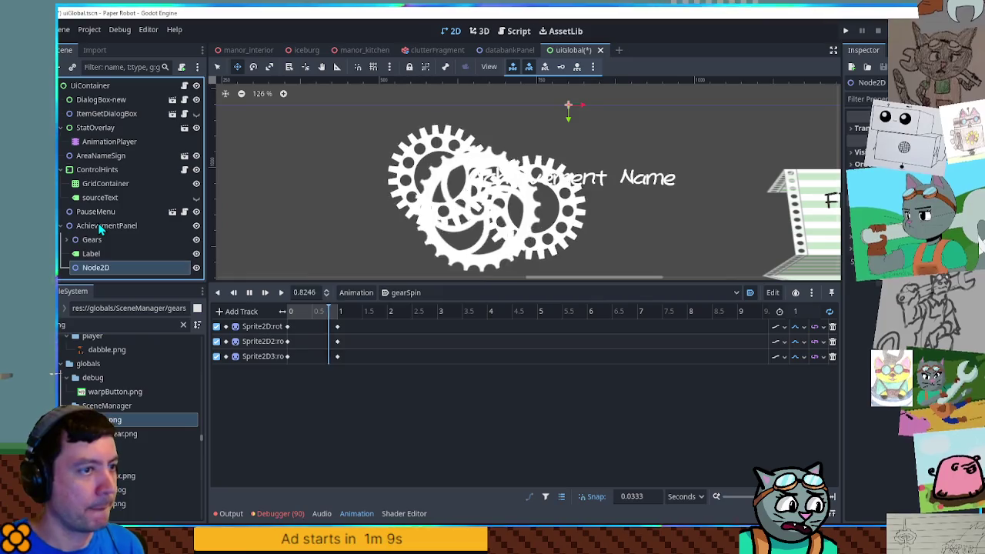
pyautogui.moveTo(91, 268); pyautogui.dragTo(91, 250)
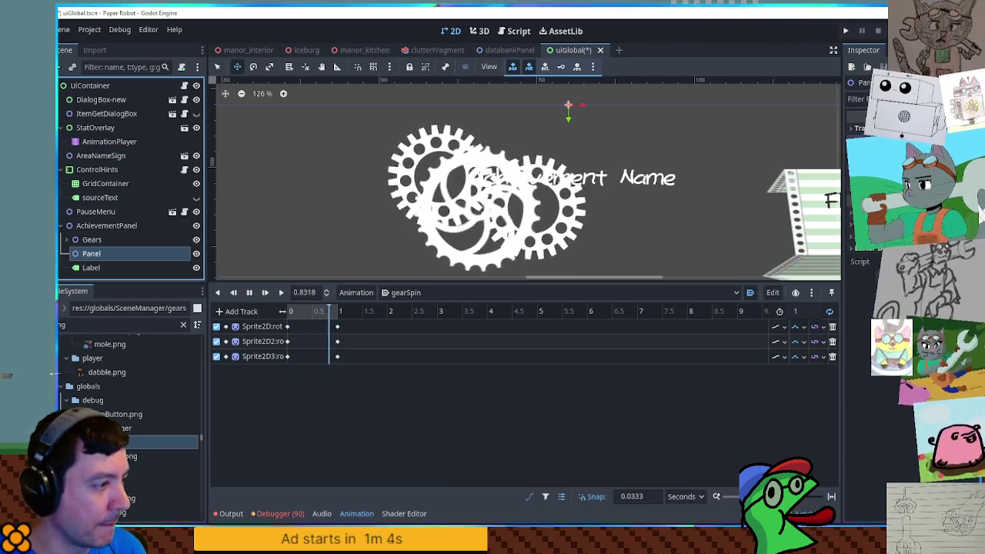
pyautogui.scroll(-2, 127, 400)
pyautogui.scroll(3, 127, 400)
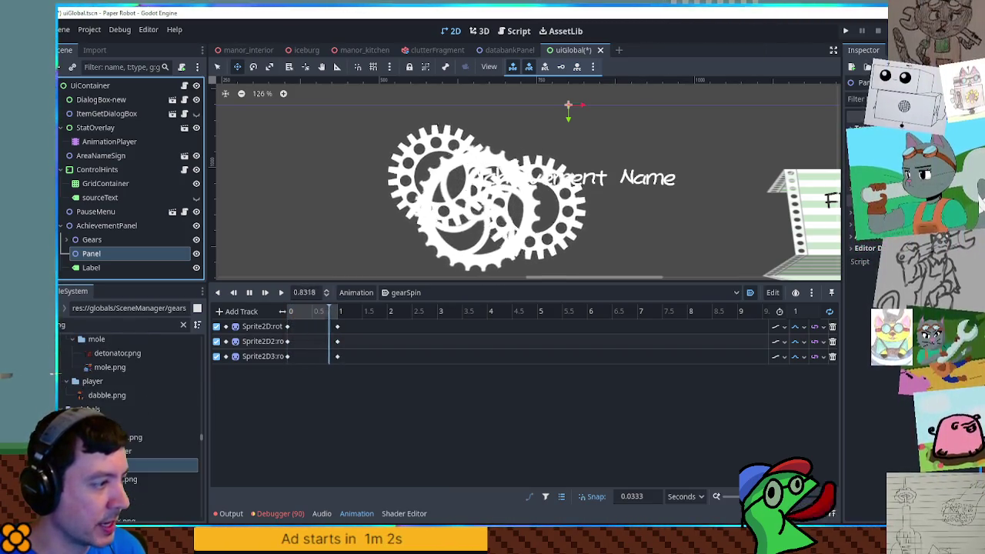
# Step: Locate the square texture in the textures/geometry folder of the project files
pyautogui.hotkey('ctrl', 'a')
pyautogui.write('rect')
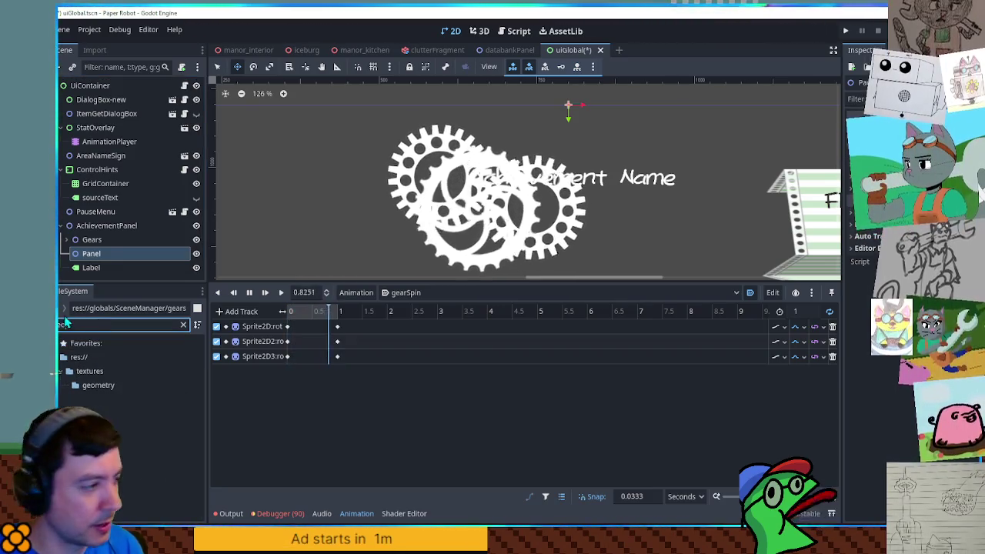
pyautogui.click(108, 385)
pyautogui.click(183, 325)
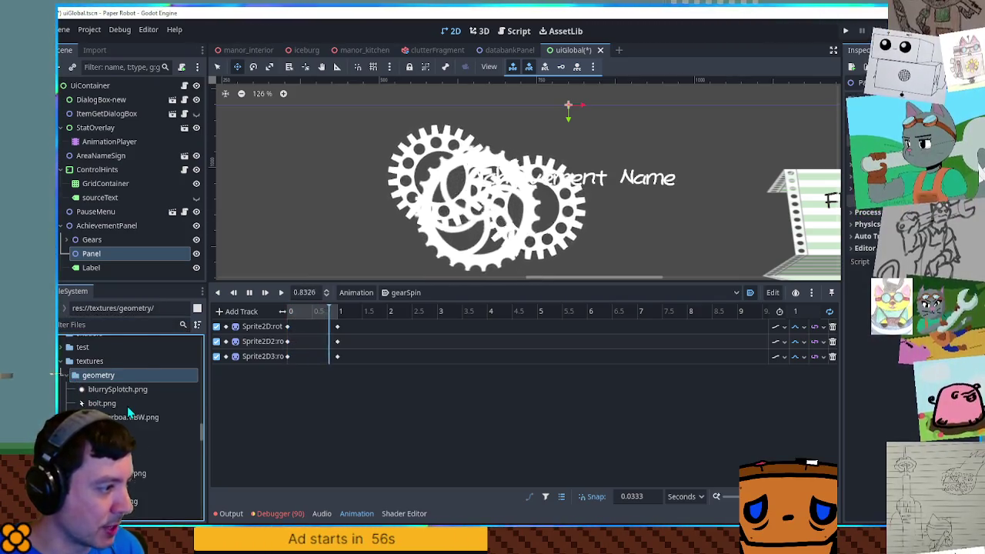
pyautogui.scroll(-2, 128, 413)
pyautogui.scroll(-5, 127, 489)
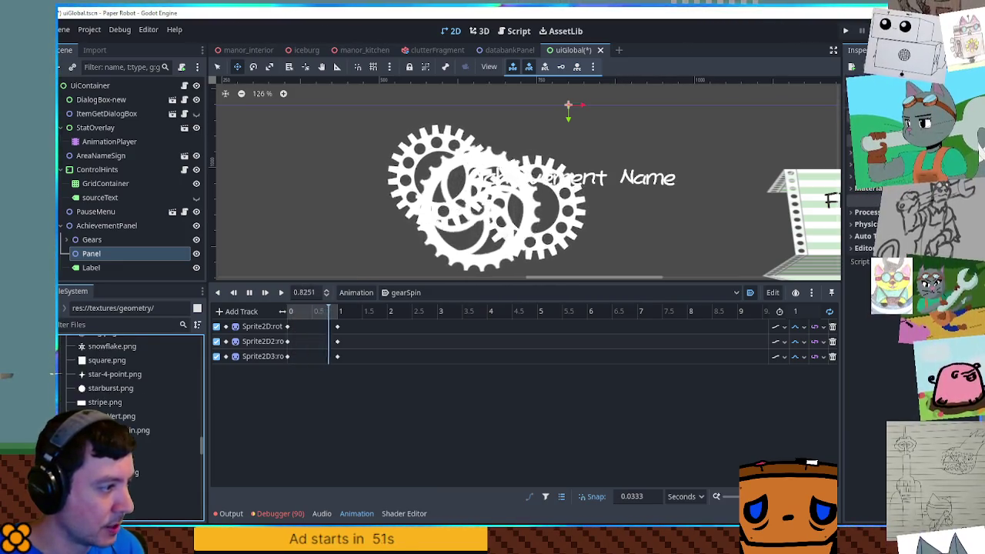
pyautogui.scroll(1, 131, 423)
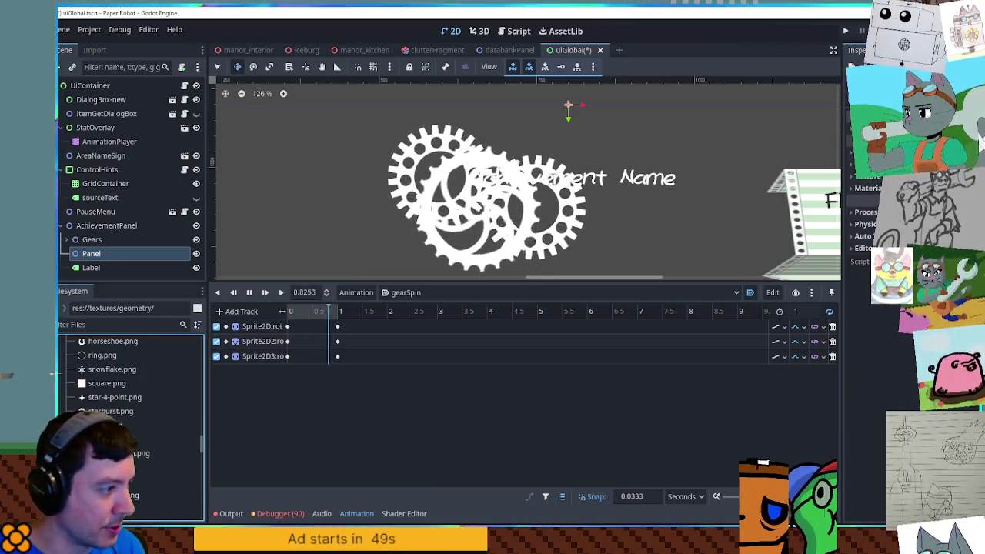
pyautogui.scroll(3, 130, 423)
pyautogui.scroll(1, 130, 423)
pyautogui.moveTo(130, 443)
pyautogui.mouseDown()
pyautogui.moveTo(185, 250)
pyautogui.moveTo(90, 267)
pyautogui.moveTo(100, 255)
pyautogui.mouseUp()
# Step: Add a Sprite2D under Panel with the square.png texture and place it over the gears
pyautogui.hotkey('ctrl', 'a')
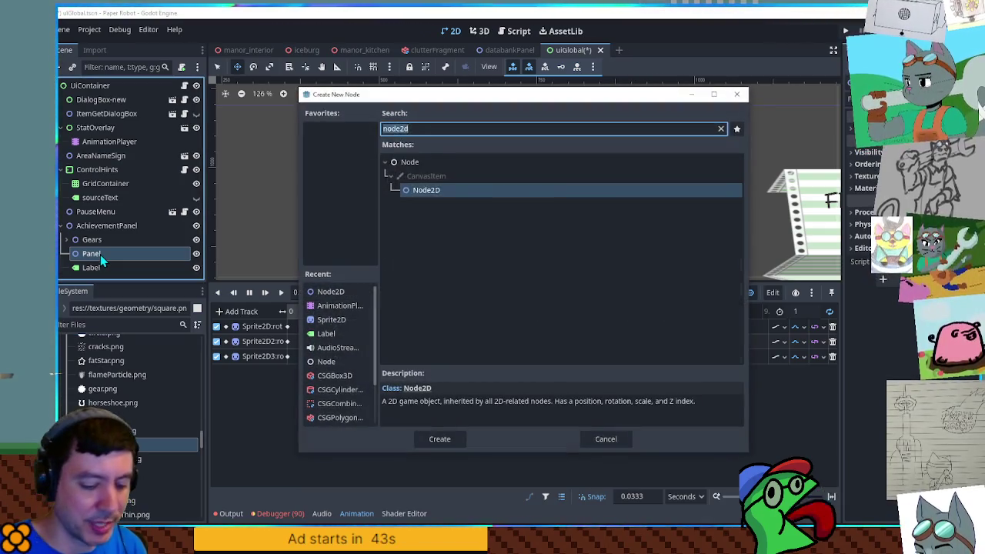
pyautogui.write('sprite2d')
pyautogui.press('Return')
pyautogui.moveTo(136, 437)
pyautogui.mouseDown()
pyautogui.moveTo(154, 419)
pyautogui.moveTo(134, 265)
pyautogui.moveTo(107, 262)
pyautogui.mouseUp()
pyautogui.moveTo(598, 124)
pyautogui.mouseDown()
pyautogui.moveTo(590, 187)
pyautogui.moveTo(556, 187)
pyautogui.moveTo(506, 222)
pyautogui.moveTo(629, 255)
pyautogui.moveTo(522, 200)
pyautogui.mouseUp()
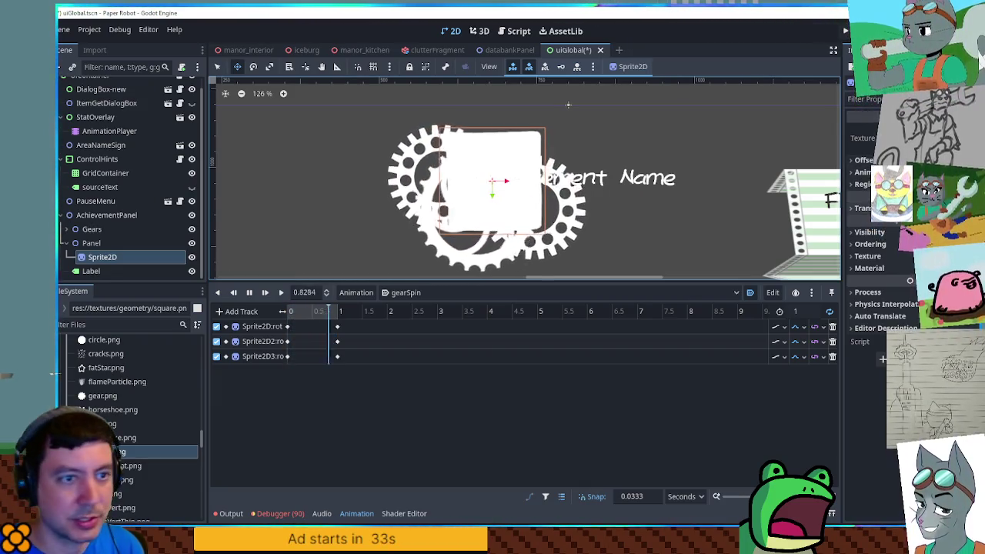
# Step: Tint the square's Modulate a bright orange-brown, move it behind the label, and scale it up
pyautogui.click(869, 231)
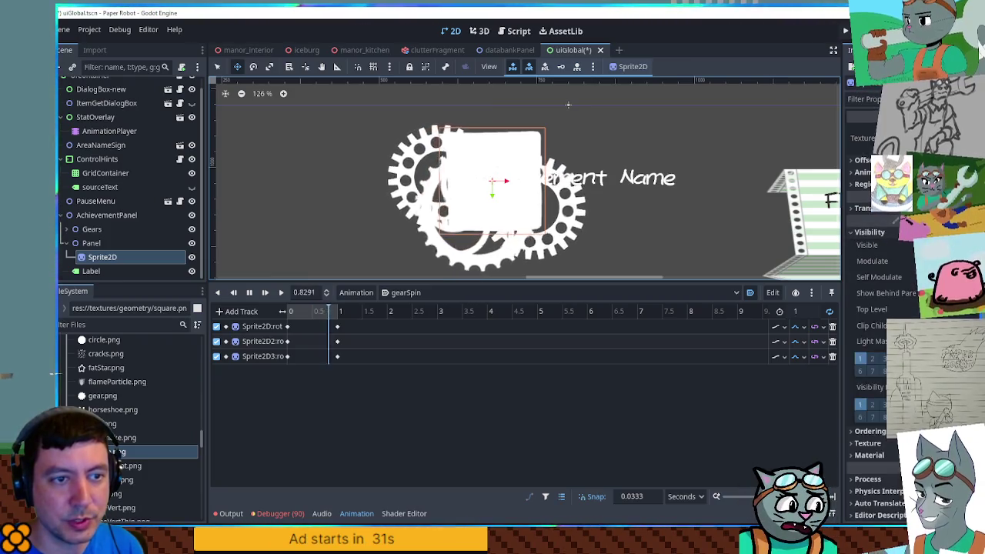
pyautogui.click(946, 261)
pyautogui.moveTo(865, 126); pyautogui.dragTo(896, 130)
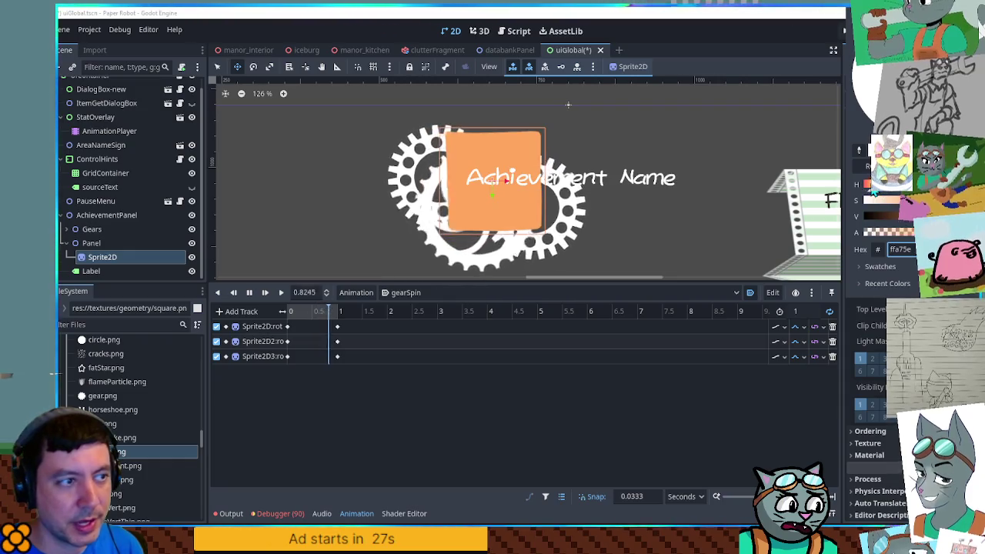
pyautogui.moveTo(875, 194); pyautogui.dragTo(912, 218)
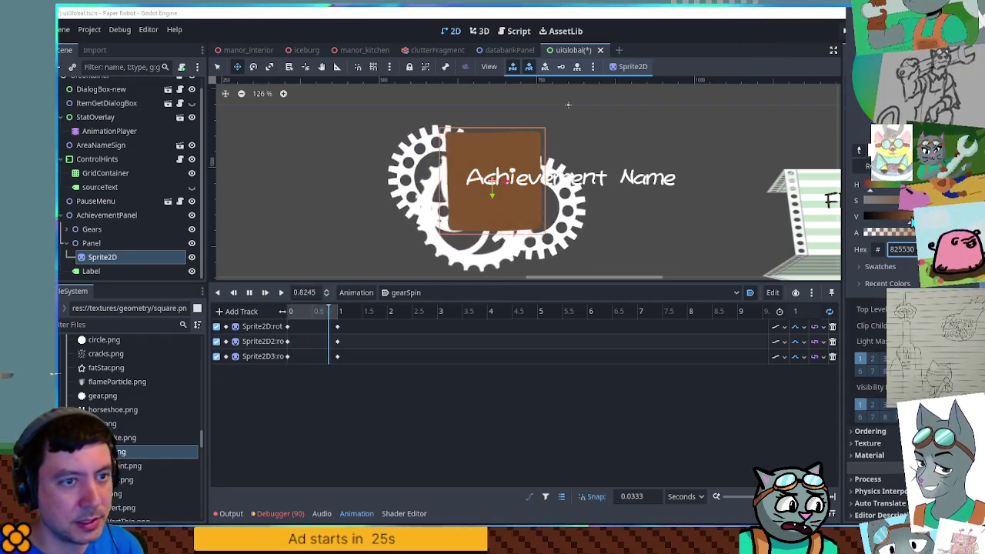
pyautogui.click(871, 186)
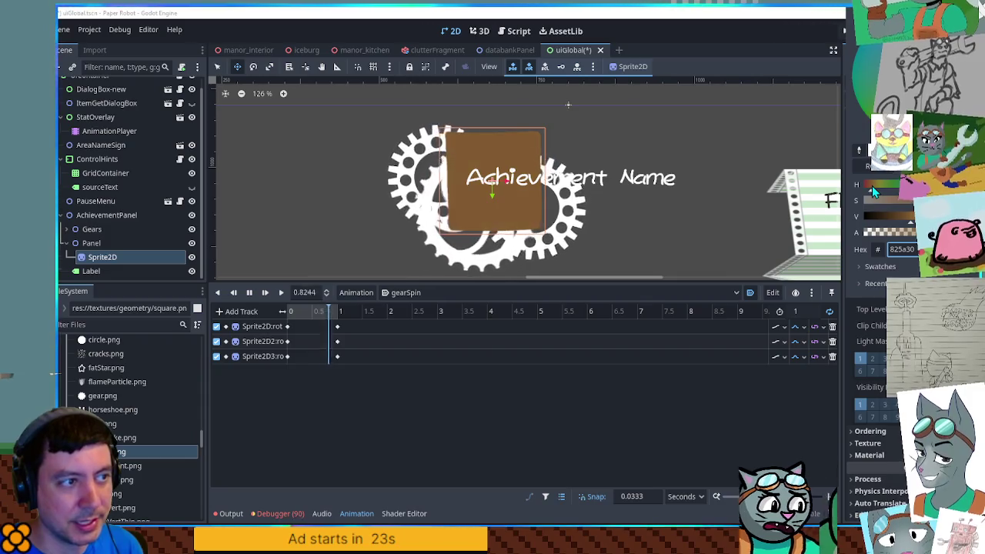
pyautogui.moveTo(872, 186)
pyautogui.mouseDown()
pyautogui.moveTo(893, 216)
pyautogui.moveTo(901, 199)
pyautogui.mouseUp()
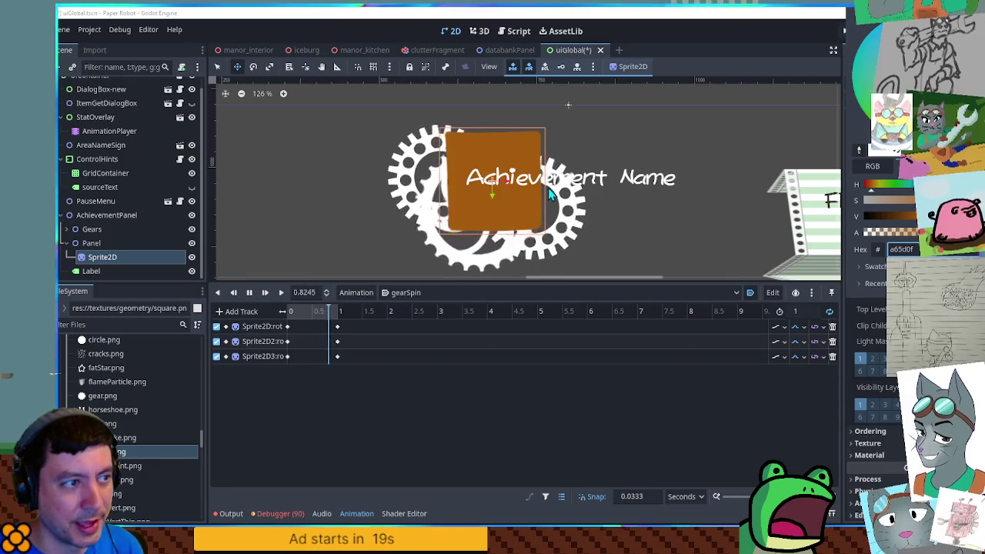
pyautogui.moveTo(875, 187); pyautogui.dragTo(881, 187)
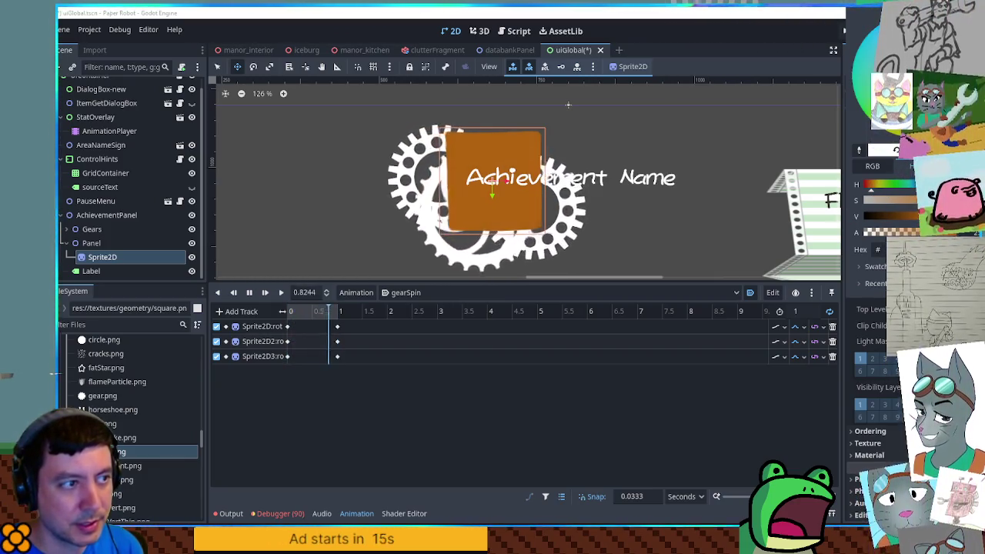
pyautogui.moveTo(506, 141)
pyautogui.mouseDown()
pyautogui.moveTo(481, 155)
pyautogui.moveTo(589, 202)
pyautogui.moveTo(567, 203)
pyautogui.moveTo(587, 189)
pyautogui.moveTo(625, 193)
pyautogui.moveTo(601, 197)
pyautogui.moveTo(665, 187)
pyautogui.moveTo(631, 188)
pyautogui.mouseUp()
pyautogui.press('s')
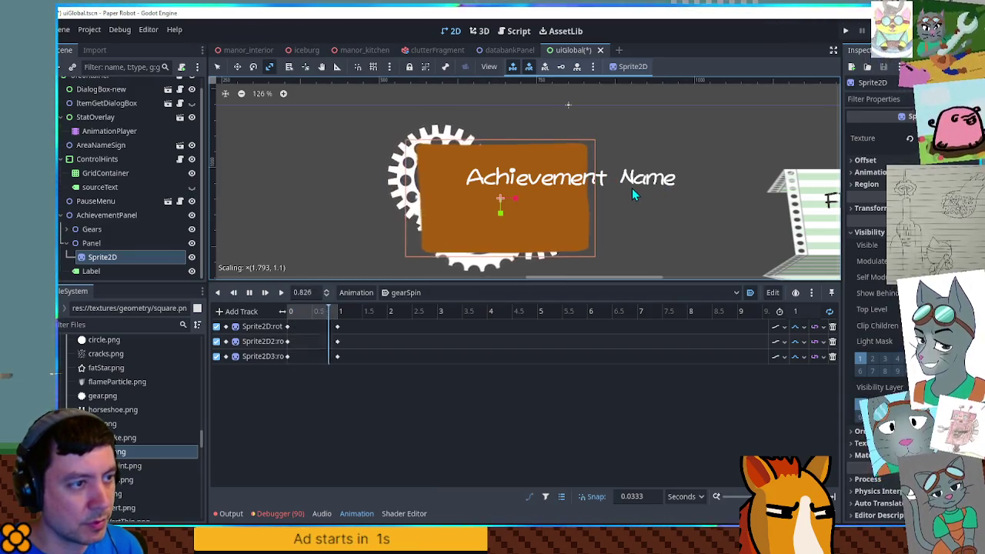
# Step: Shift the sprite right, duplicate it twice, and stretch the third copy into a tall right-hand bar
pyautogui.press('q')
pyautogui.moveTo(538, 195)
pyautogui.mouseDown()
pyautogui.moveTo(573, 196)
pyautogui.moveTo(543, 192)
pyautogui.moveTo(595, 222)
pyautogui.moveTo(612, 217)
pyautogui.mouseUp()
pyautogui.hotkey('ctrl', 'd')
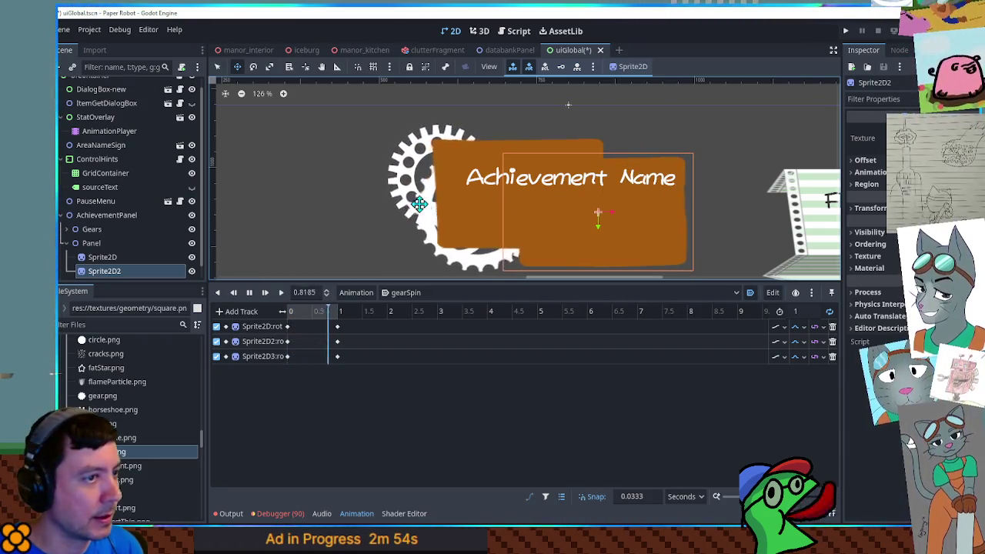
pyautogui.moveTo(549, 217); pyautogui.dragTo(566, 216)
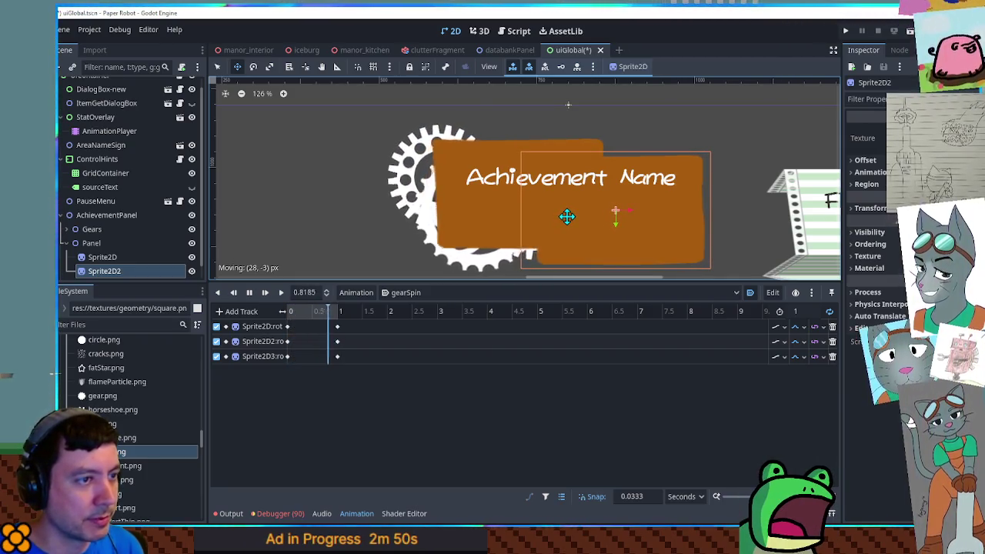
pyautogui.hotkey('ctrl', 'd')
pyautogui.moveTo(693, 213); pyautogui.dragTo(674, 213)
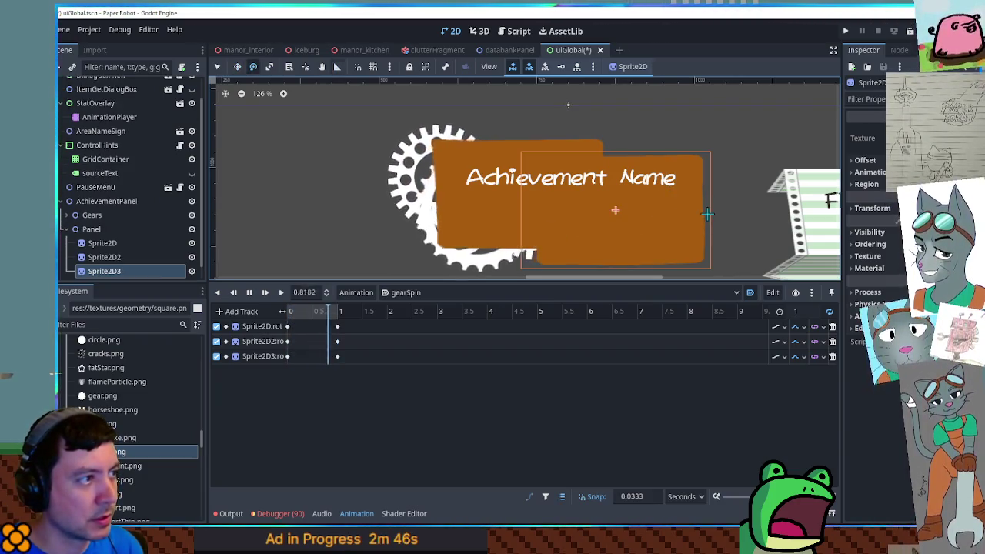
pyautogui.moveTo(712, 212)
pyautogui.mouseDown()
pyautogui.moveTo(656, 201)
pyautogui.moveTo(647, 214)
pyautogui.moveTo(644, 204)
pyautogui.moveTo(668, 217)
pyautogui.moveTo(650, 217)
pyautogui.moveTo(676, 170)
pyautogui.moveTo(646, 189)
pyautogui.moveTo(690, 156)
pyautogui.moveTo(680, 179)
pyautogui.moveTo(685, 167)
pyautogui.moveTo(725, 182)
pyautogui.moveTo(699, 205)
pyautogui.moveTo(665, 177)
pyautogui.moveTo(663, 156)
pyautogui.moveTo(661, 180)
pyautogui.moveTo(661, 161)
pyautogui.moveTo(716, 169)
pyautogui.moveTo(706, 174)
pyautogui.mouseUp()
pyautogui.press('w')
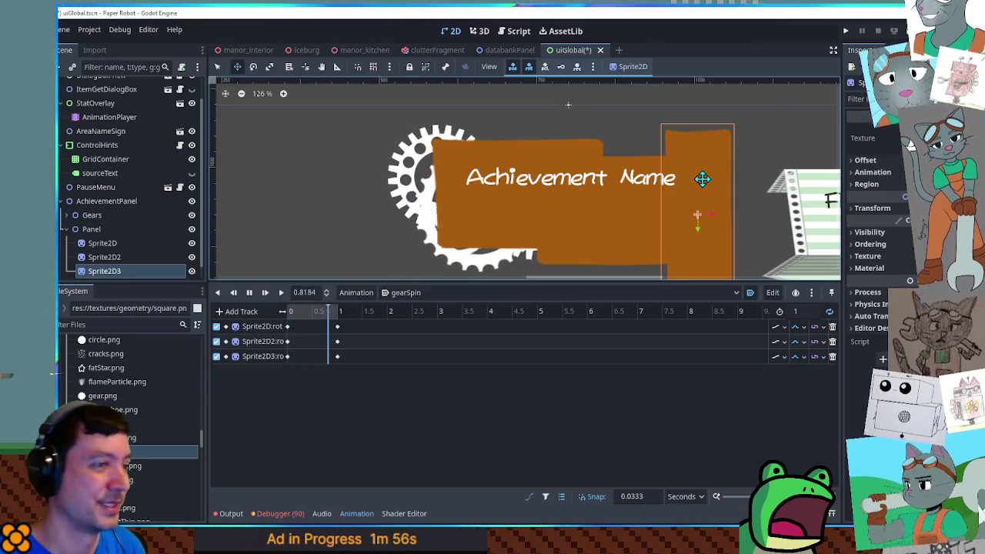
# Step: Duplicate all three sprites, offset the copies slightly, and tint the copies a lighter orange
pyautogui.click(116, 229)
pyautogui.click(120, 243)
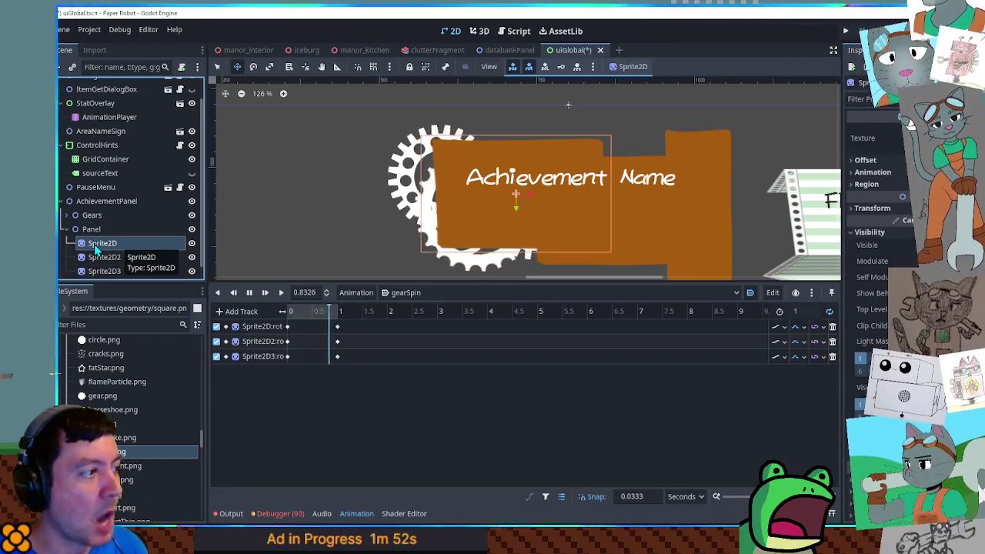
pyautogui.doubleClick(123, 243)
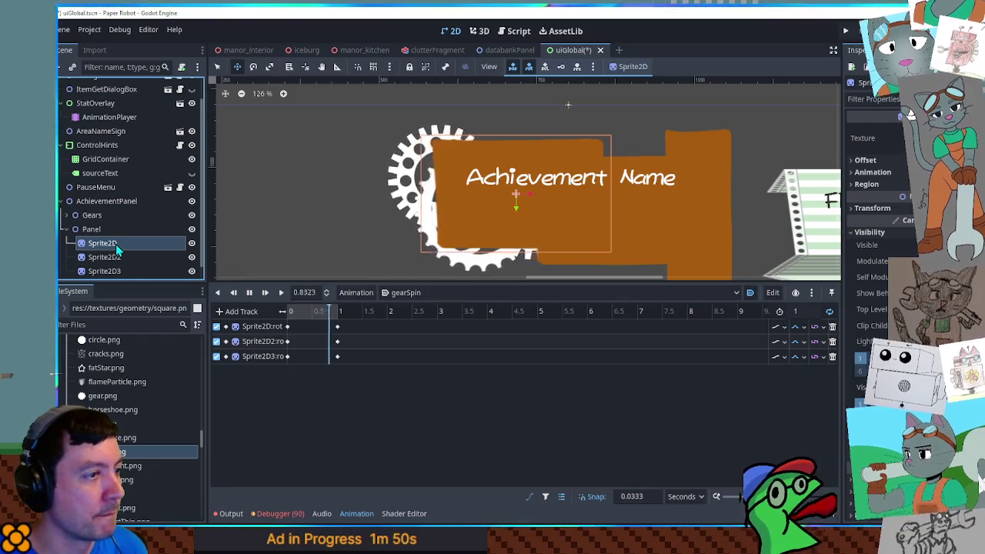
pyautogui.keyDown('shift'); pyautogui.click(123, 265); pyautogui.keyUp('shift')
pyautogui.hotkey('ctrl', 'd')
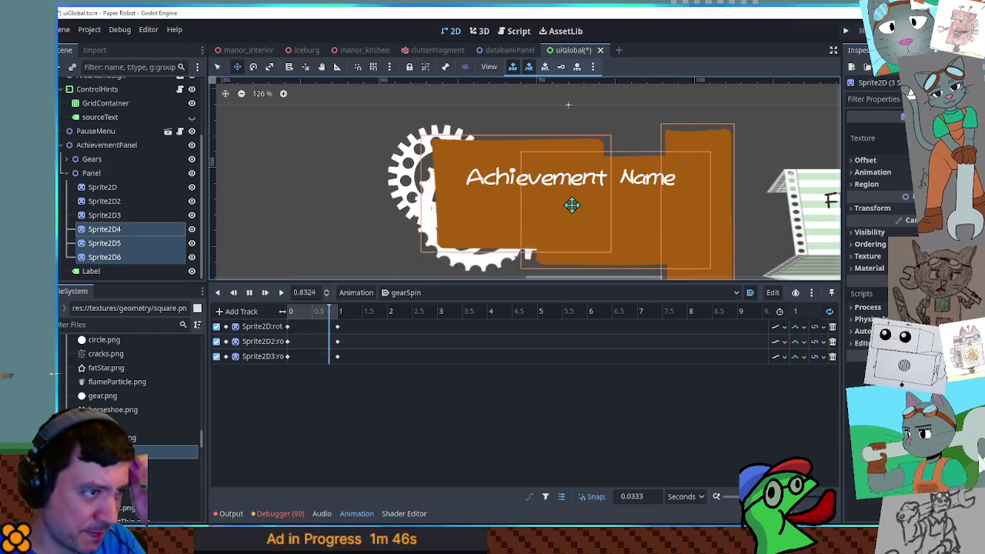
pyautogui.moveTo(571, 207); pyautogui.dragTo(576, 211)
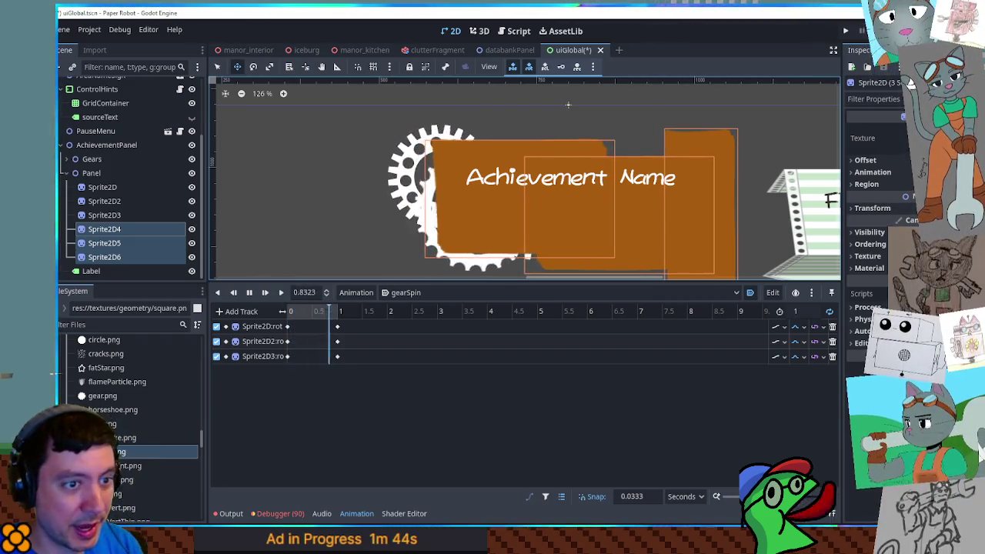
pyautogui.click(900, 261)
pyautogui.moveTo(883, 189); pyautogui.dragTo(878, 191)
pyautogui.moveTo(910, 67); pyautogui.dragTo(910, 60)
pyautogui.click(875, 191)
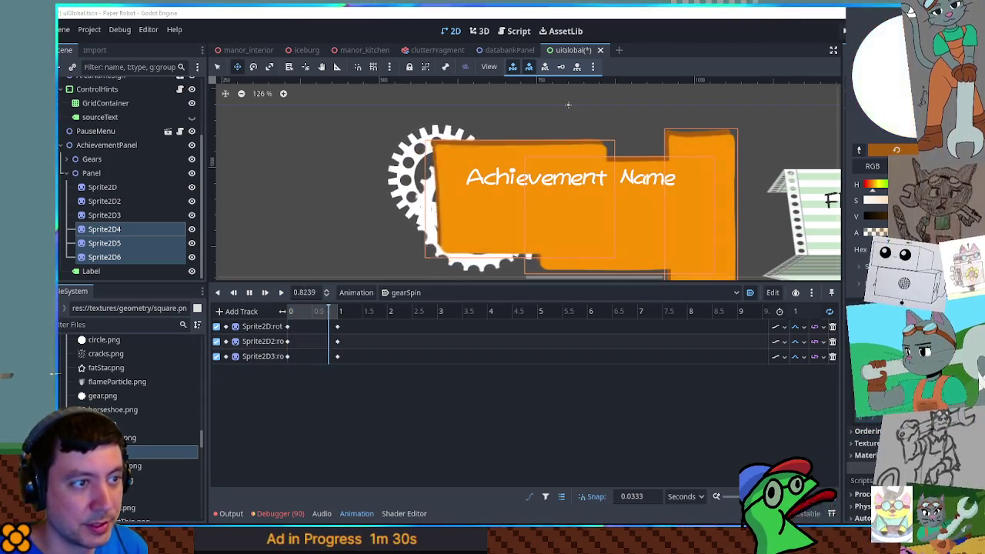
# Step: Make the top copies yellow and nudge the three darker sprites beneath them
pyautogui.click(876, 185)
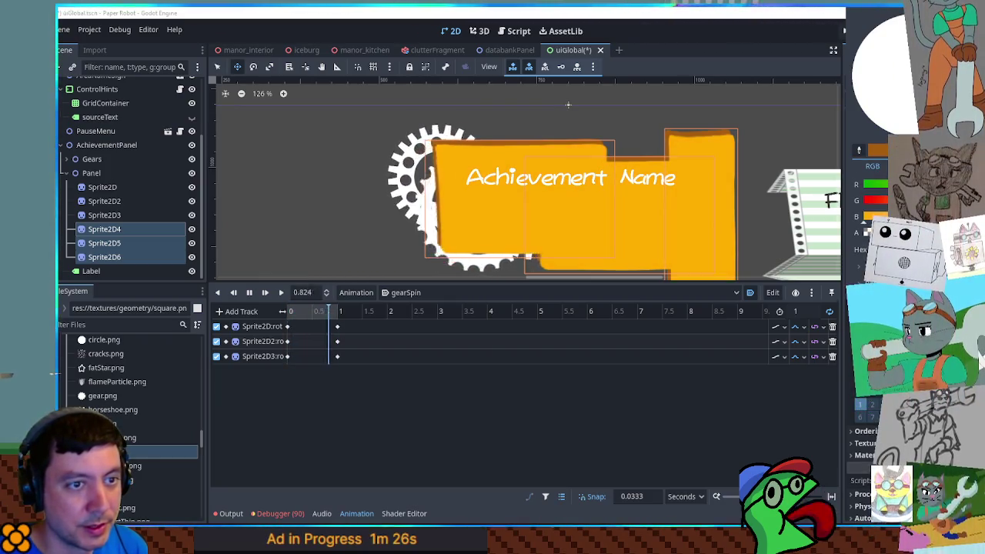
pyautogui.click(873, 168)
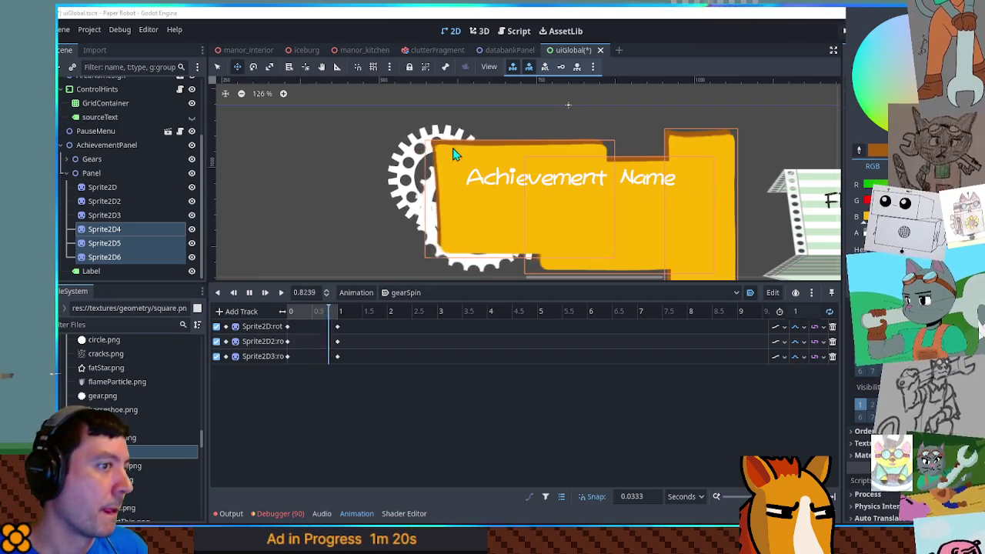
pyautogui.click(103, 187)
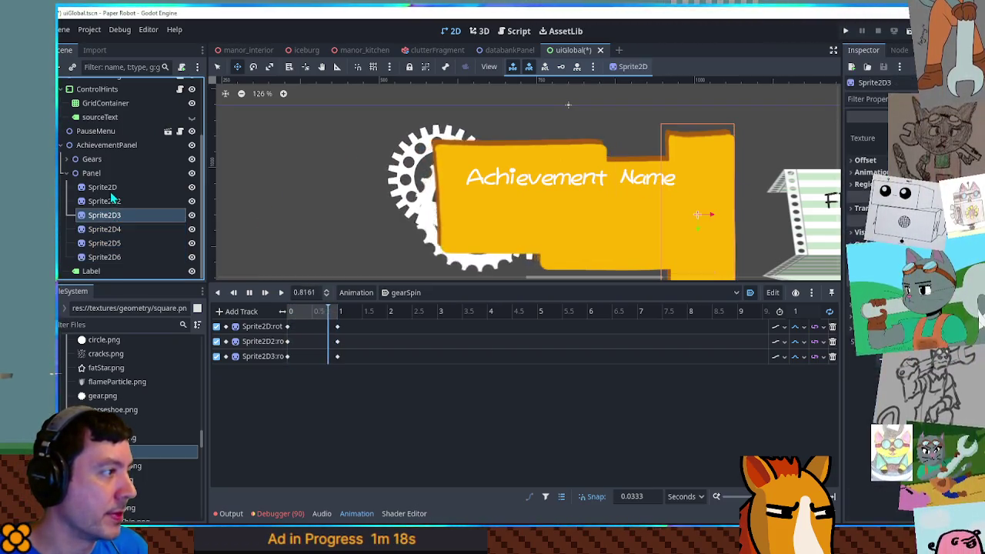
pyautogui.keyDown('shift'); pyautogui.click(104, 214); pyautogui.keyUp('shift')
pyautogui.moveTo(602, 202)
pyautogui.mouseDown()
pyautogui.moveTo(617, 199)
pyautogui.moveTo(603, 199)
pyautogui.mouseUp()
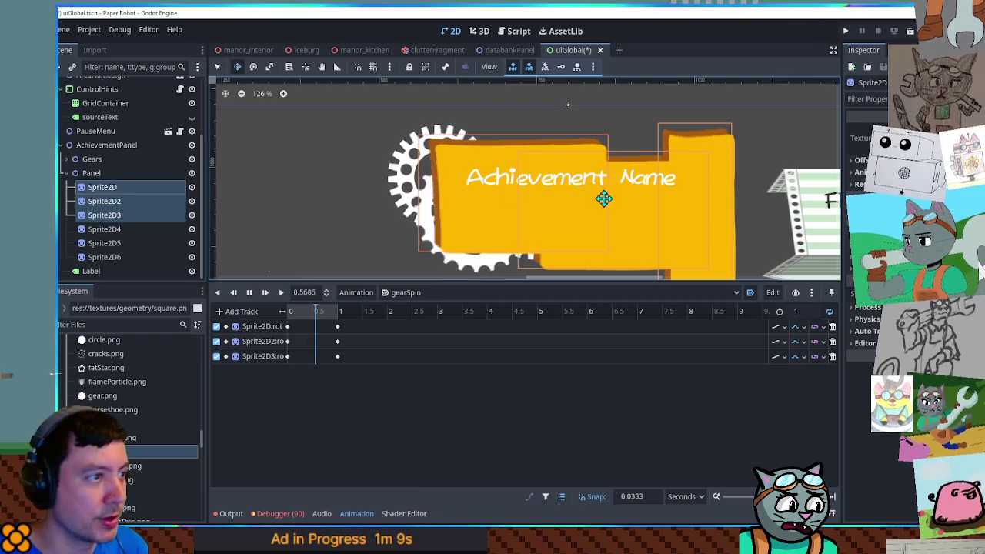
# Step: Tilt the first panel sprite slightly and enlarge it a little
pyautogui.click(108, 201)
pyautogui.click(167, 188)
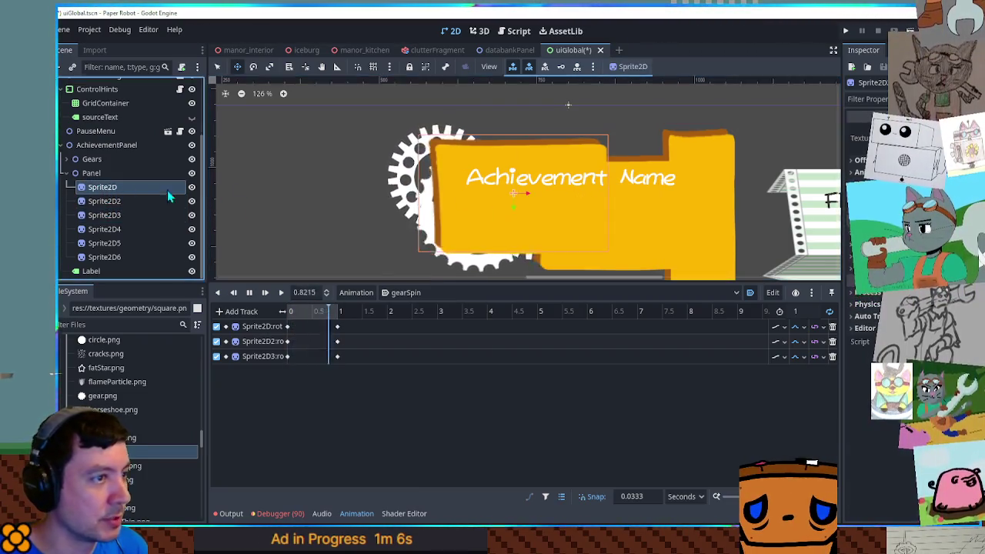
pyautogui.press('e')
pyautogui.moveTo(610, 146); pyautogui.dragTo(606, 150)
pyautogui.press('s')
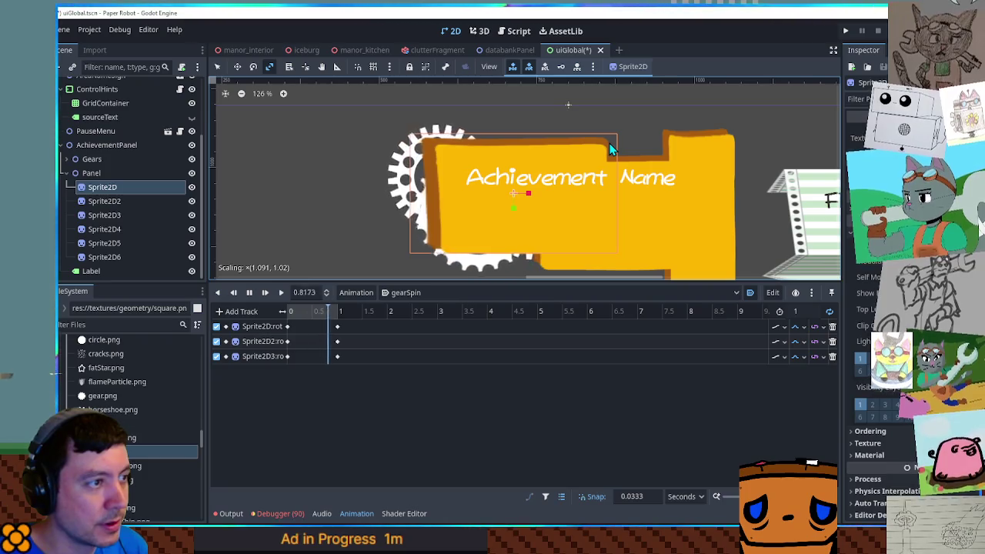
pyautogui.moveTo(592, 148); pyautogui.dragTo(596, 142)
# Step: Widen the tall right-hand sprite and nudge it to the right
pyautogui.click(116, 214)
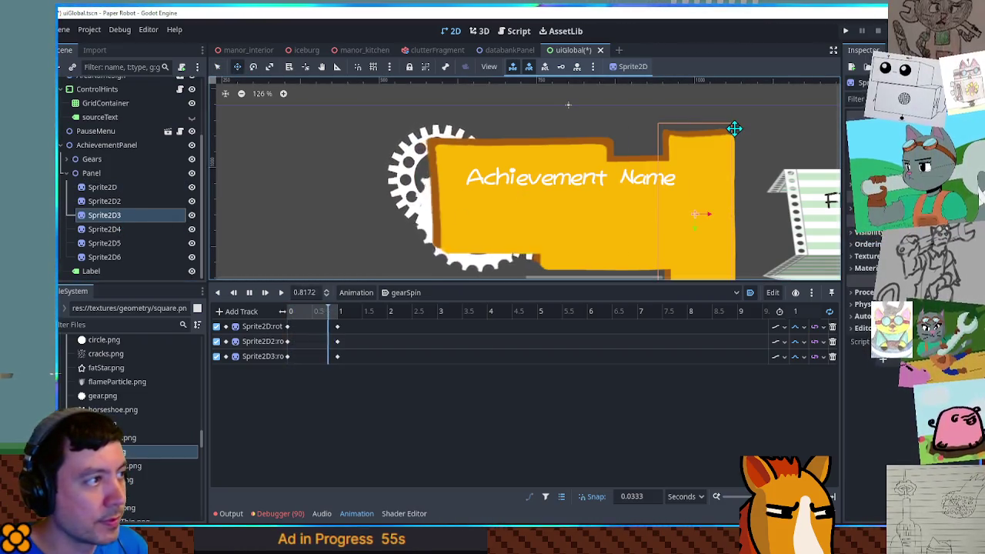
pyautogui.press('s')
pyautogui.moveTo(733, 130); pyautogui.dragTo(722, 131)
pyautogui.press('w')
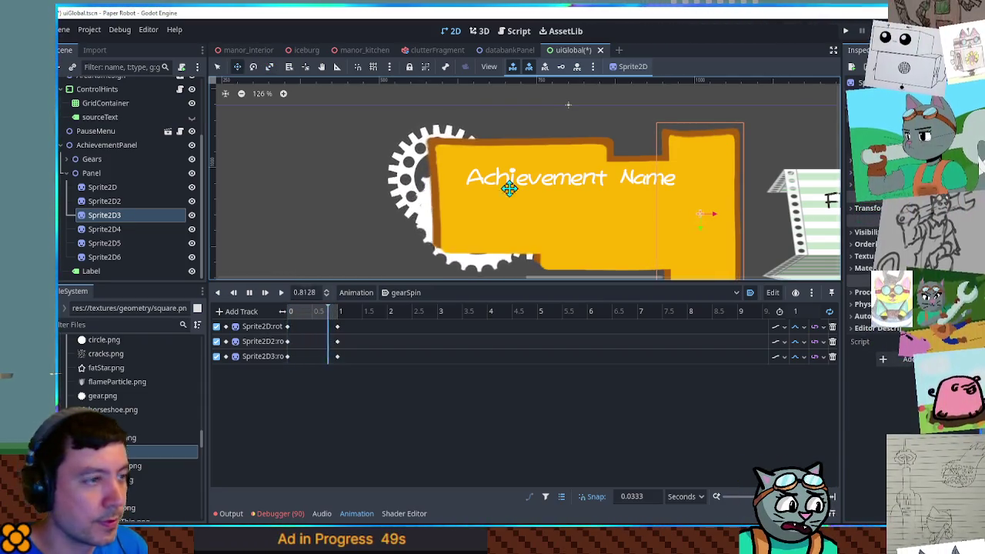
pyautogui.press('q')
pyautogui.click(116, 192)
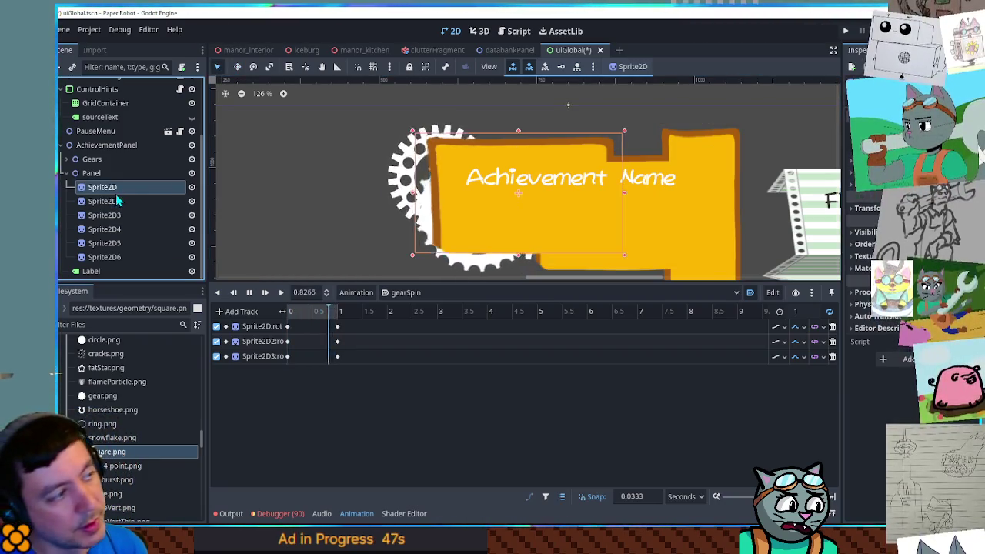
pyautogui.press('Up')
# Step: Add a CanvasGroup under Panel and move Sprite2D through Sprite2D6 into it
pyautogui.hotkey('ctrl', 'a')
pyautogui.write('can')
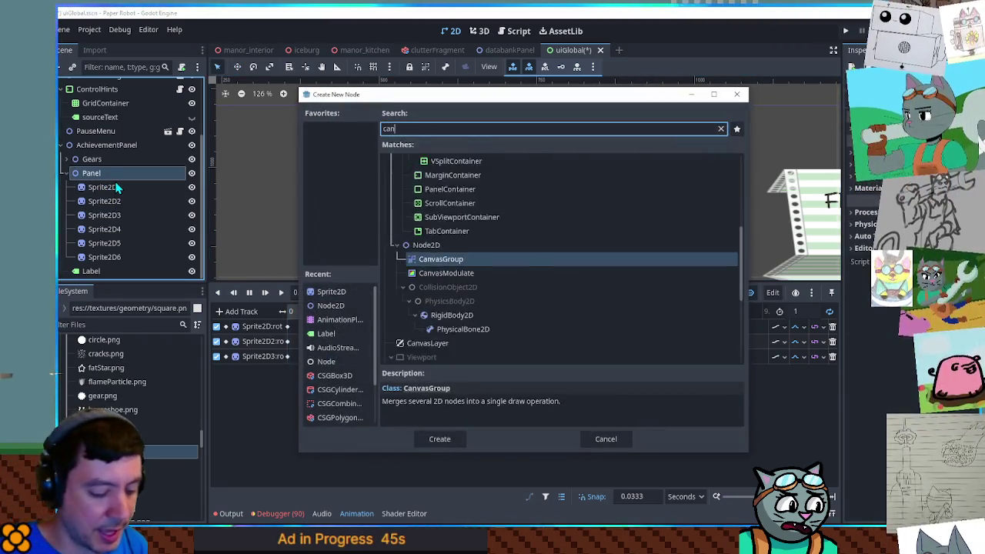
pyautogui.write('vass')
pyautogui.press('BackSpace')
pyautogui.press('Return')
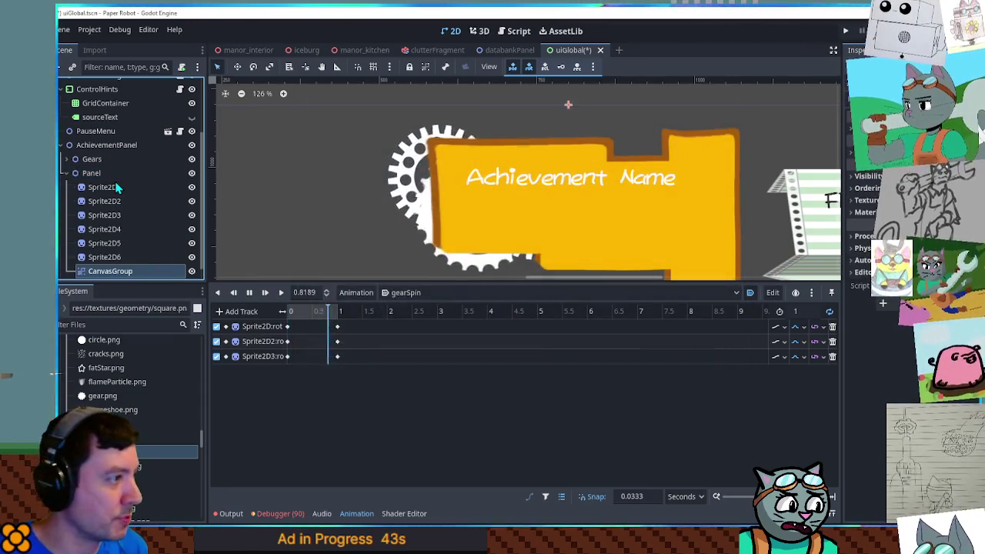
pyautogui.click(102, 187)
pyautogui.keyDown('shift'); pyautogui.click(116, 257); pyautogui.keyUp('shift')
pyautogui.moveTo(116, 243); pyautogui.dragTo(115, 256)
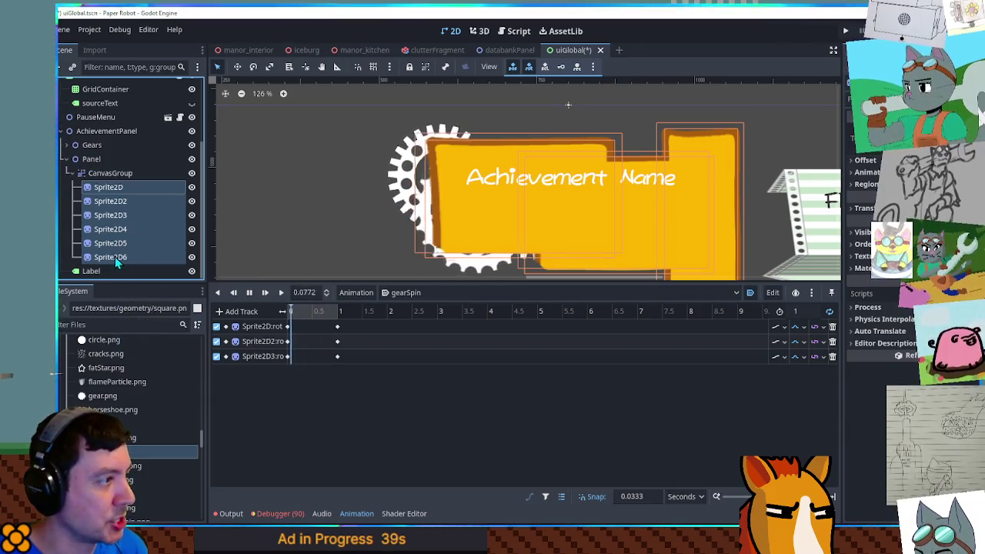
pyautogui.click(77, 175)
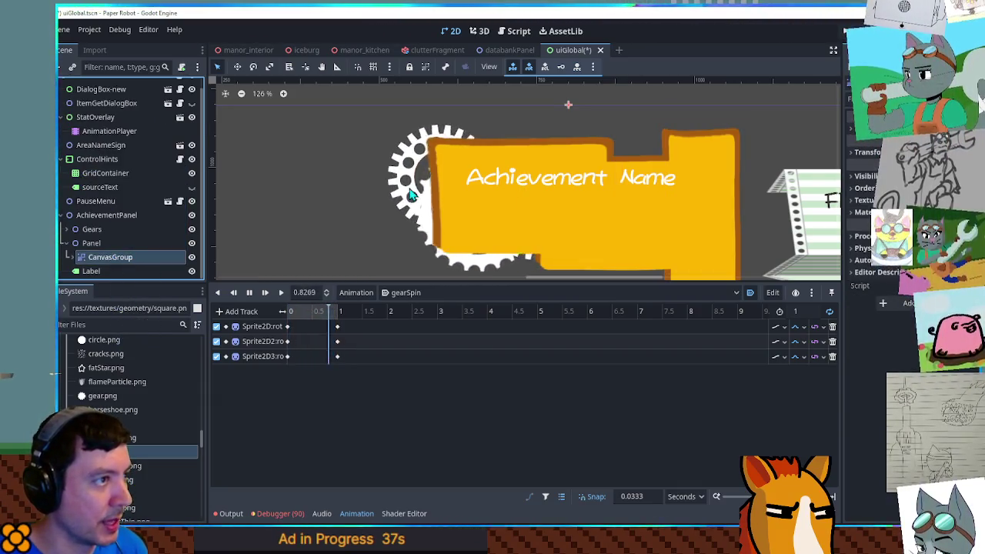
pyautogui.scroll(-3, 463, 187)
pyautogui.scroll(1, 74, 127)
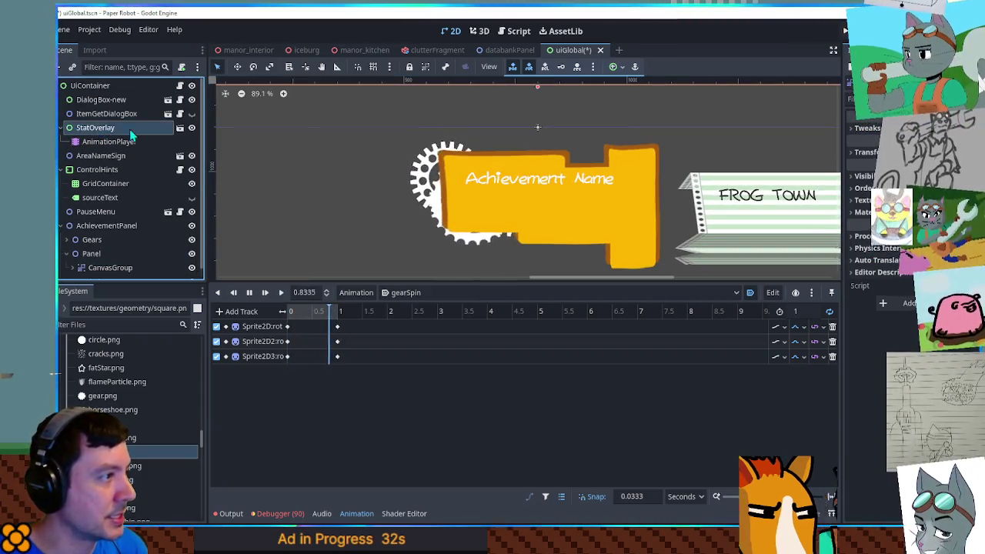
# Step: Open the StatOverlay scene to inspect its Gears node, then close it
pyautogui.click(95, 128)
pyautogui.click(179, 128)
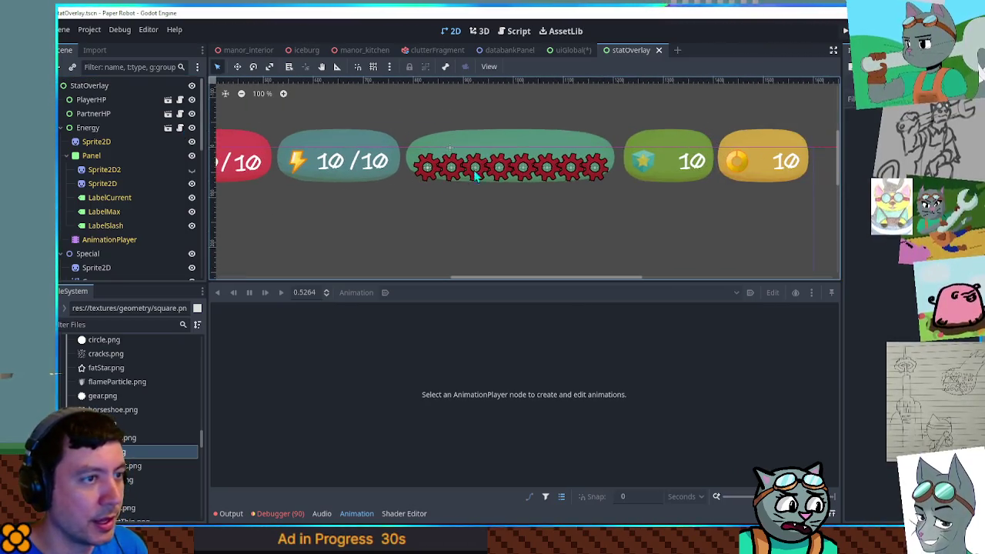
pyautogui.click(508, 165)
pyautogui.click(92, 230)
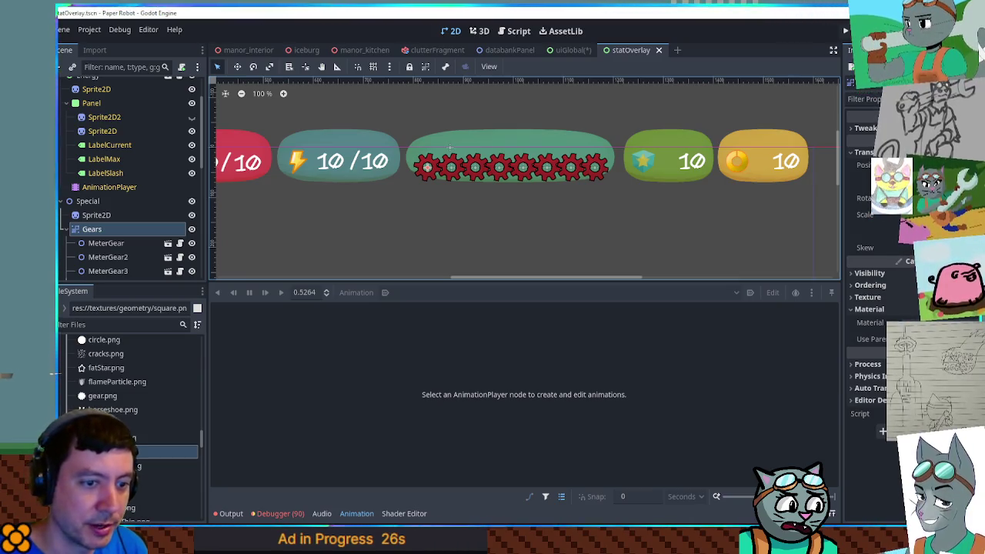
pyautogui.middleClick(638, 47)
pyautogui.click(496, 201)
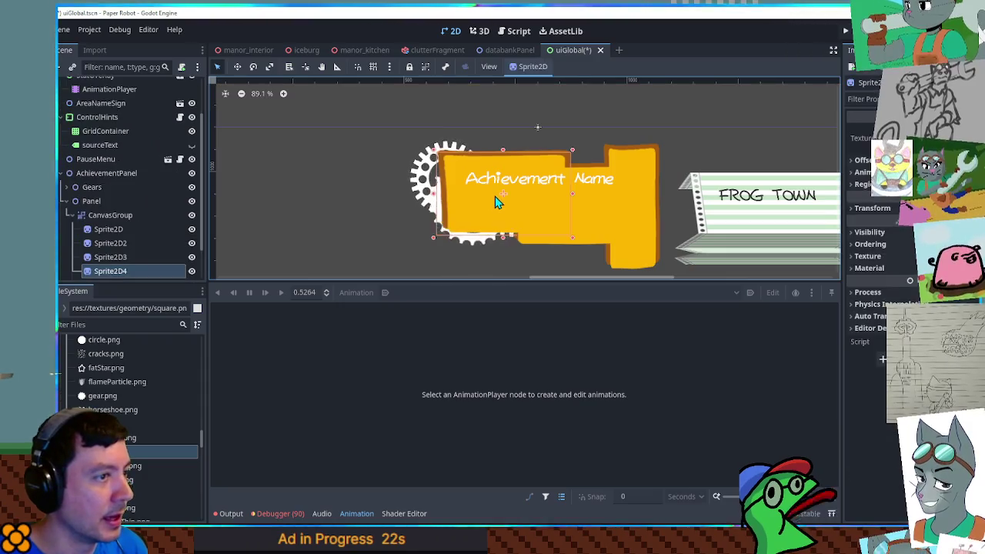
pyautogui.click(110, 215)
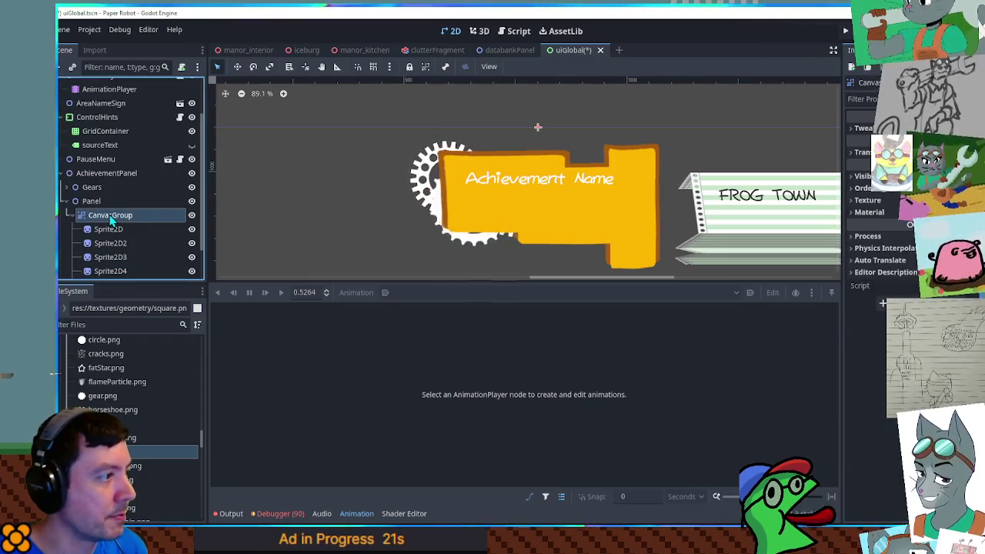
pyautogui.click(871, 212)
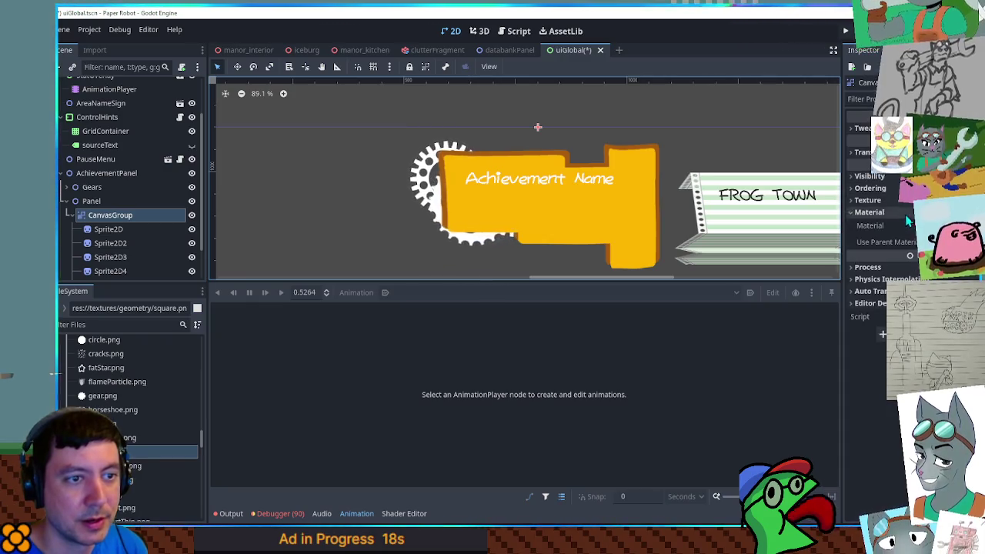
pyautogui.scroll(4, 605, 175)
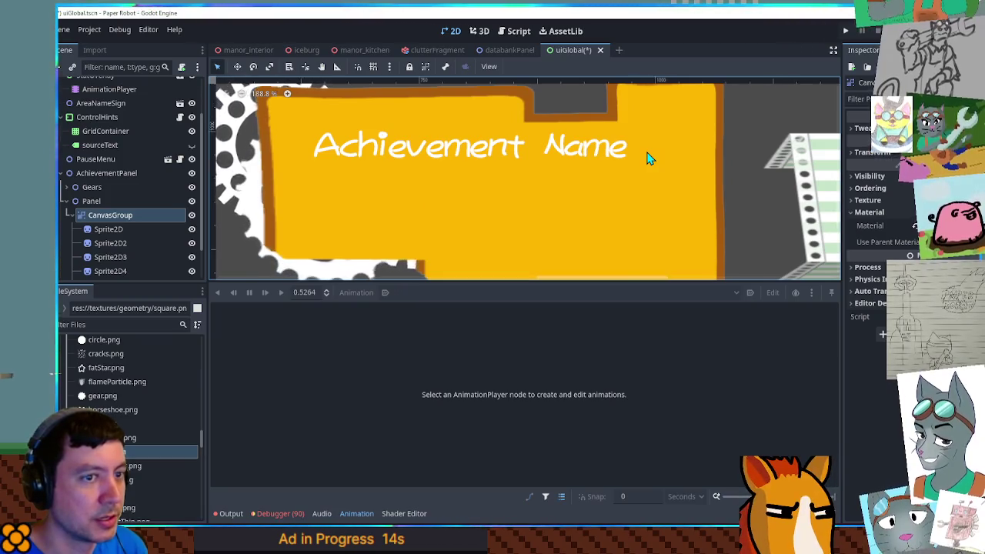
pyautogui.scroll(-1, 646, 156)
pyautogui.click(892, 225)
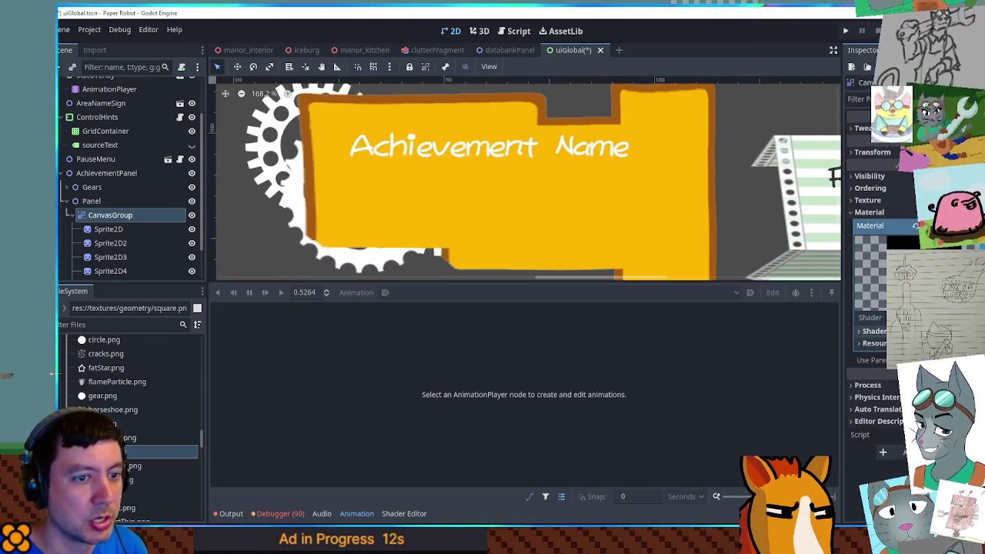
pyautogui.click(873, 331)
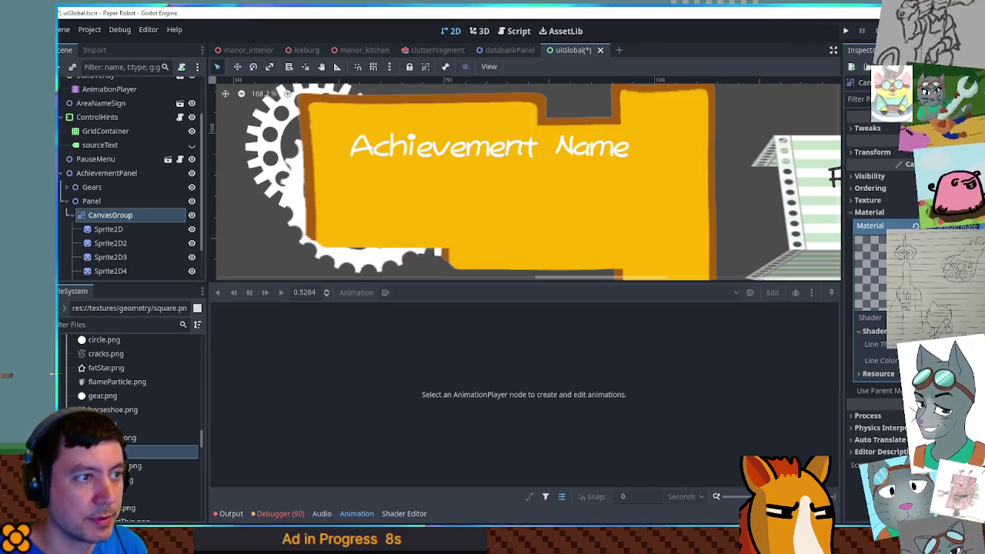
pyautogui.scroll(-2, 714, 130)
pyautogui.moveTo(703, 126)
pyautogui.mouseDown()
pyautogui.moveTo(648, 208)
pyautogui.moveTo(658, 144)
pyautogui.mouseUp()
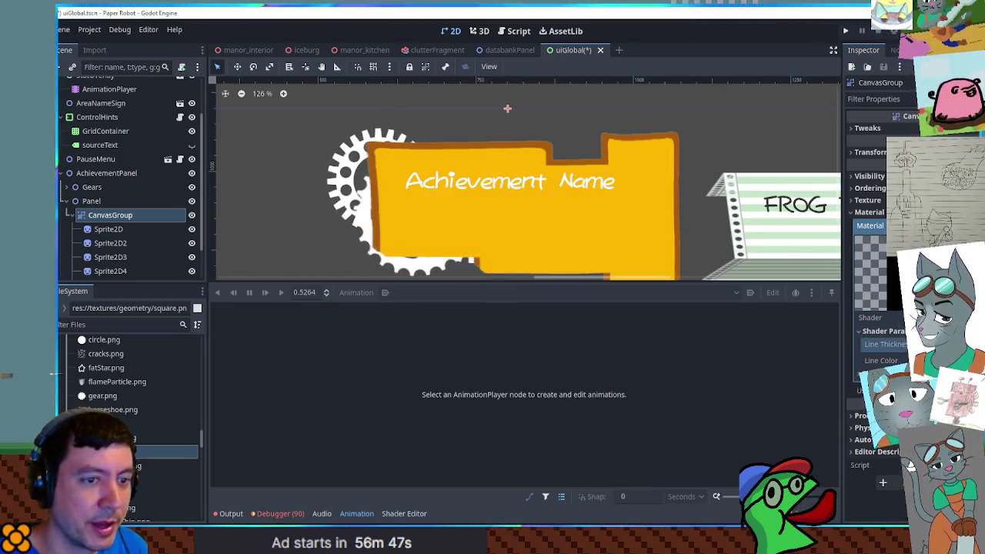
pyautogui.click(871, 254)
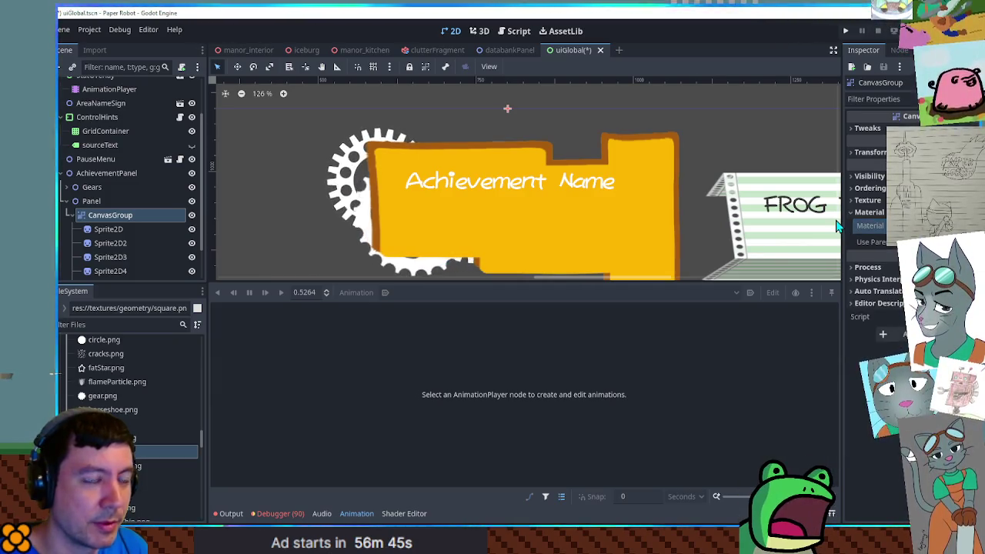
pyautogui.scroll(-2, 113, 258)
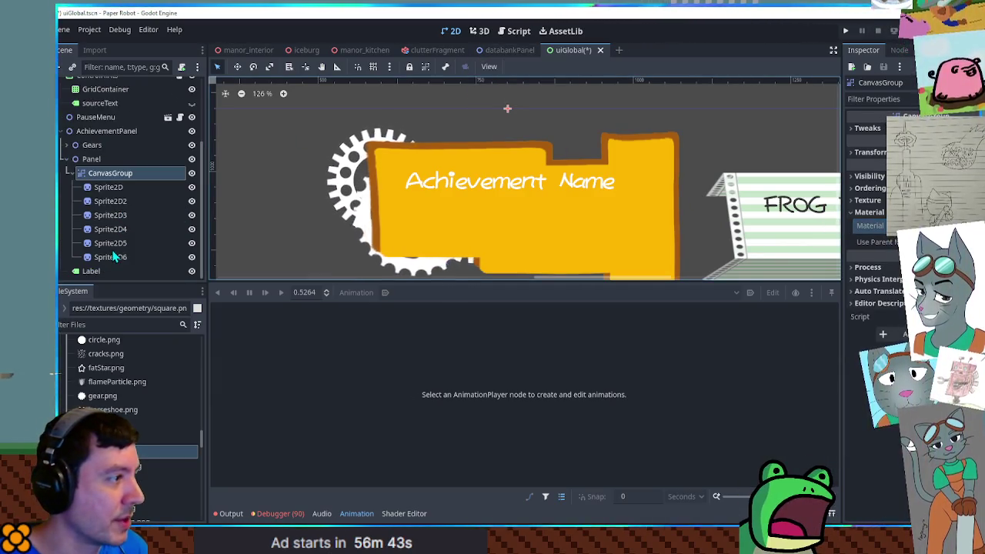
pyautogui.scroll(3, 143, 127)
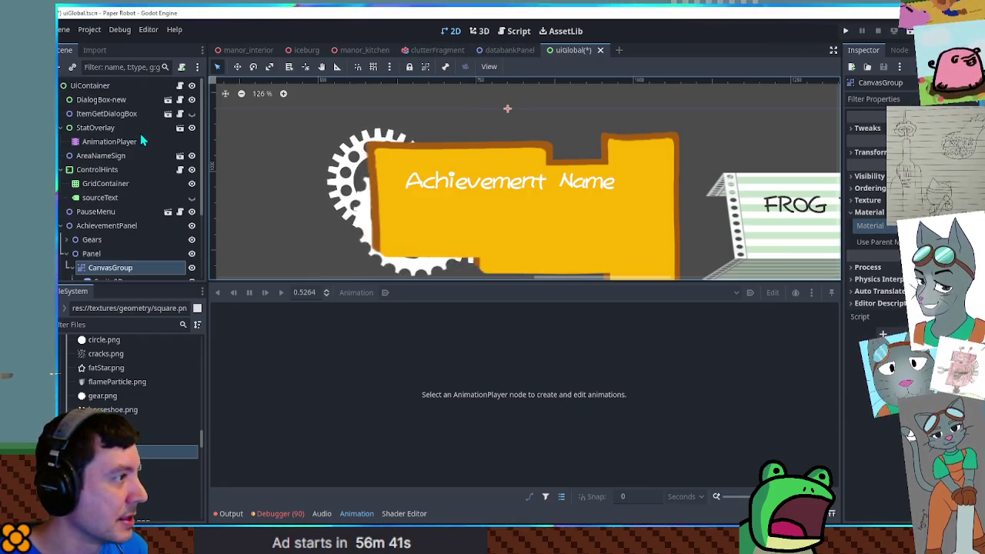
pyautogui.click(179, 128)
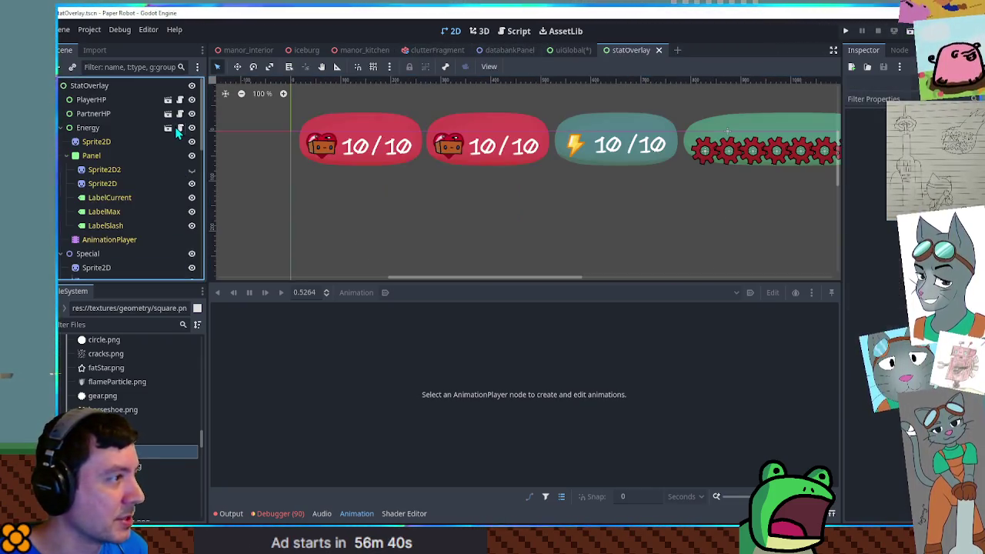
pyautogui.click(743, 150)
pyautogui.scroll(-2, 99, 248)
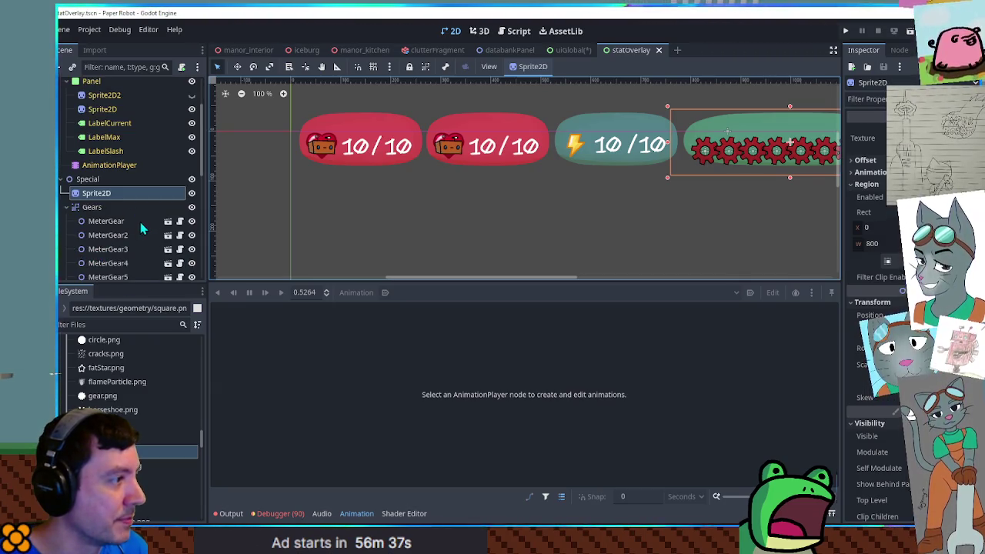
pyautogui.click(169, 221)
pyautogui.scroll(5, 288, 143)
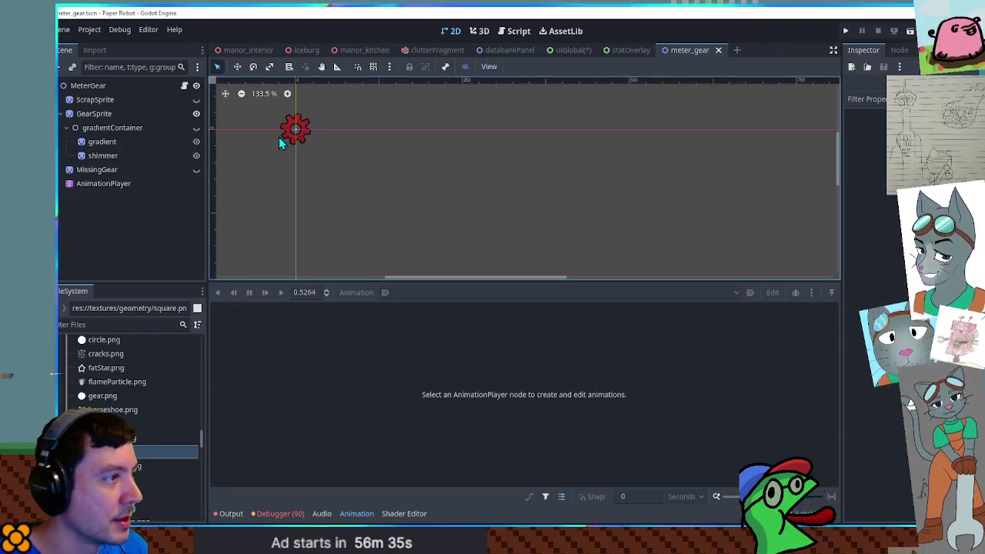
pyautogui.click(282, 152)
pyautogui.scroll(1, 282, 151)
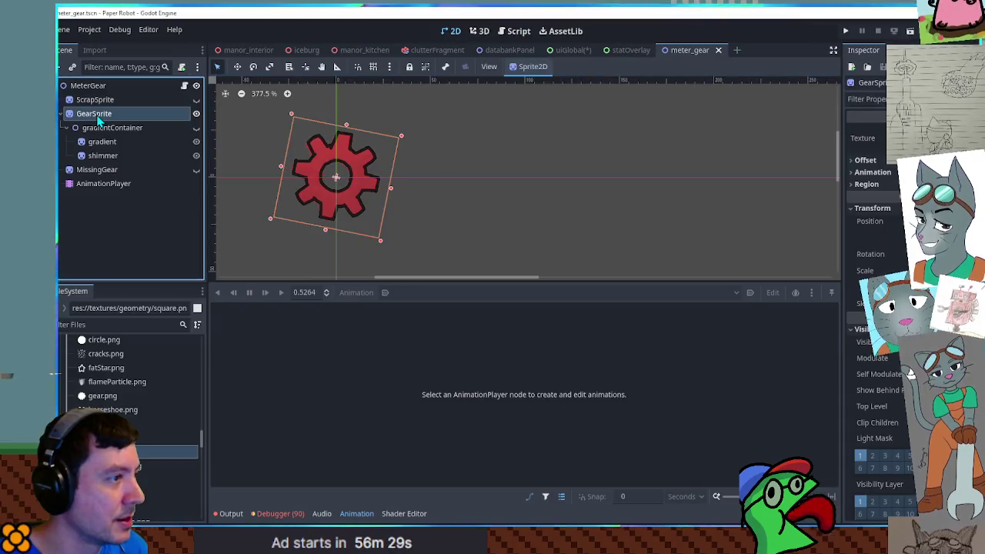
pyautogui.scroll(-3, 877, 351)
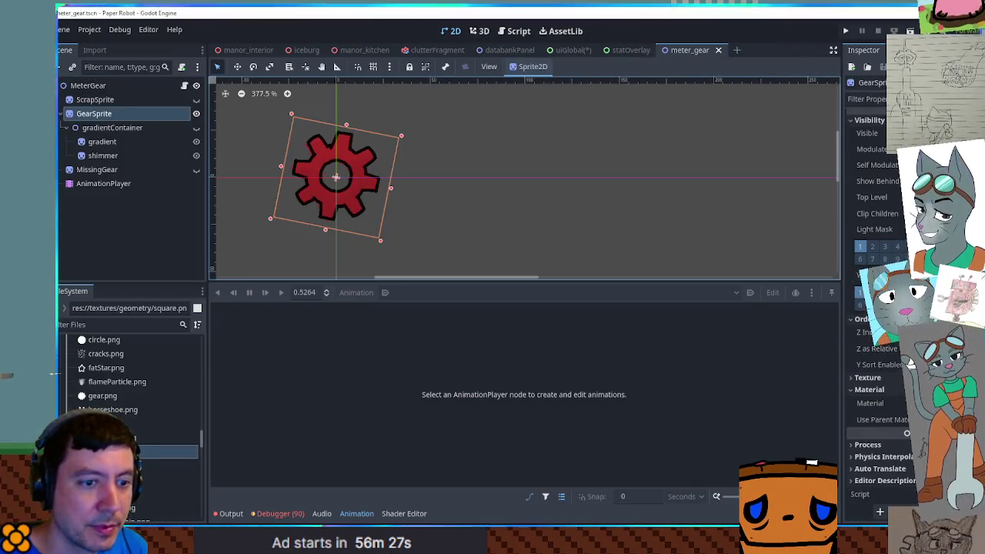
pyautogui.click(907, 403)
pyautogui.scroll(-5, 909, 356)
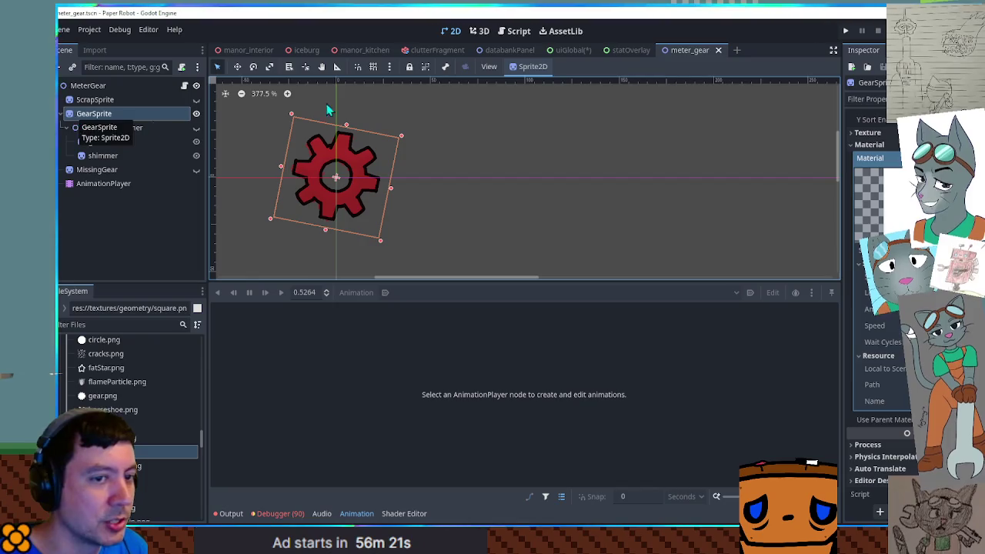
pyautogui.click(568, 53)
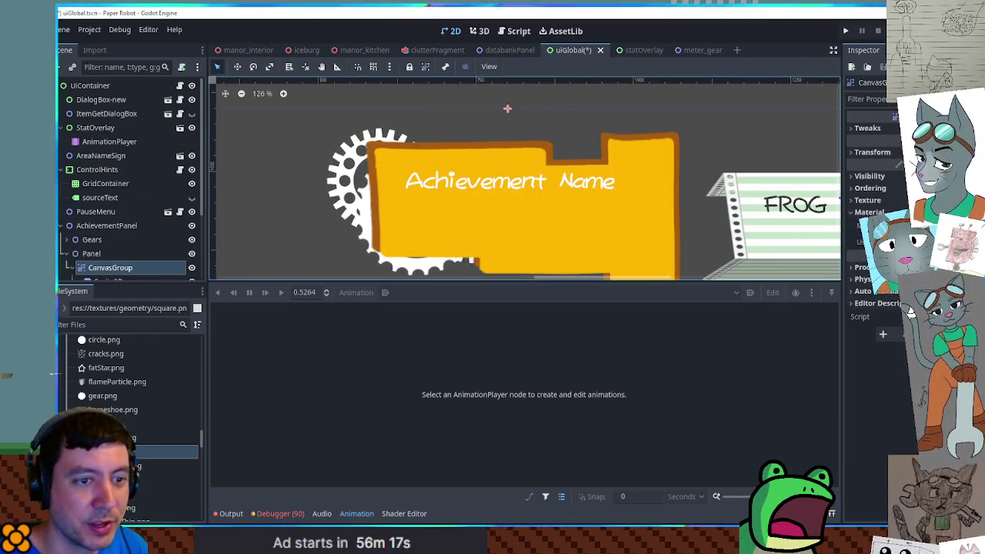
pyautogui.click(877, 225)
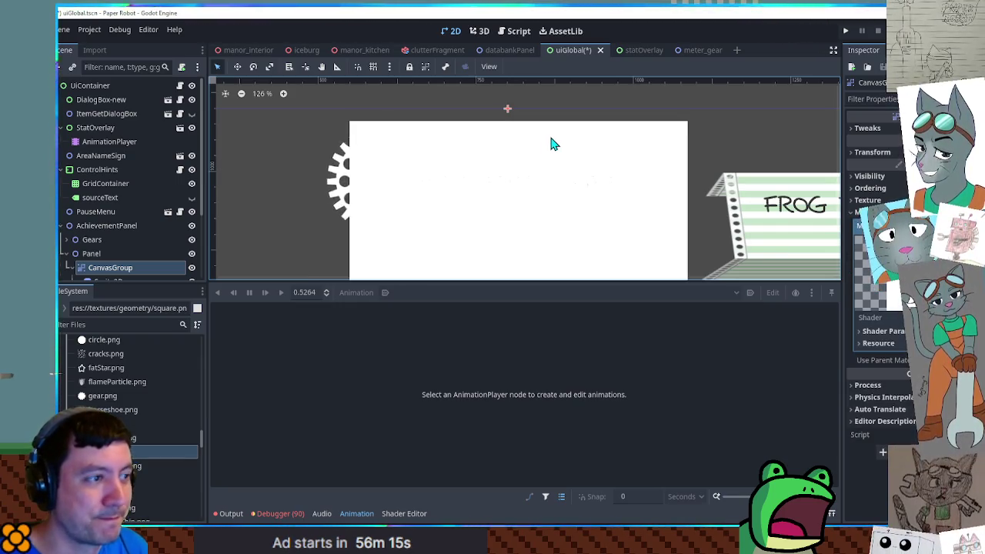
# Step: Undo the CanvasGroup material change and paste the shine ShaderMaterial onto Sprite2D through Sprite2D6
pyautogui.hotkey('ctrl', 'z')
pyautogui.scroll(-3, 154, 239)
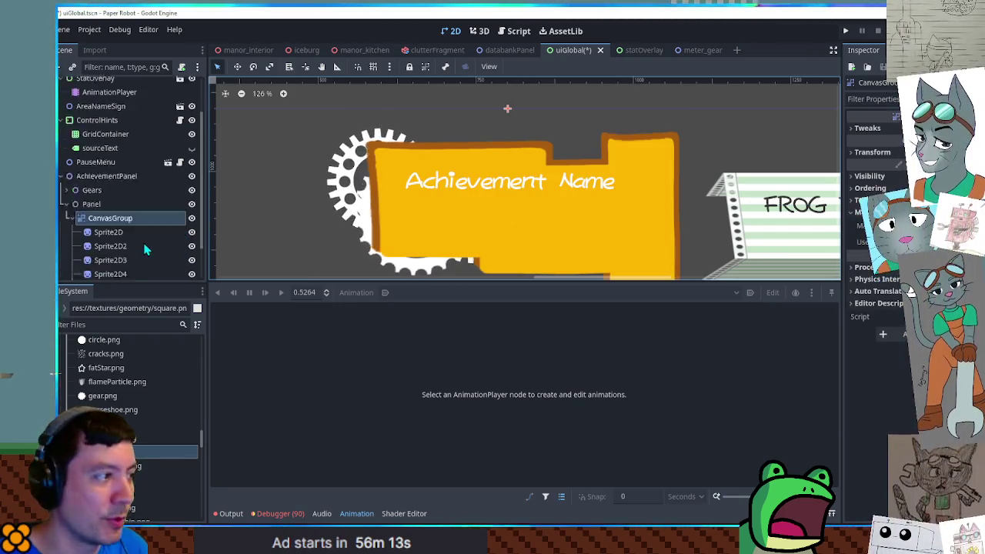
pyautogui.click(108, 187)
pyautogui.keyDown('shift'); pyautogui.click(110, 257); pyautogui.keyUp('shift')
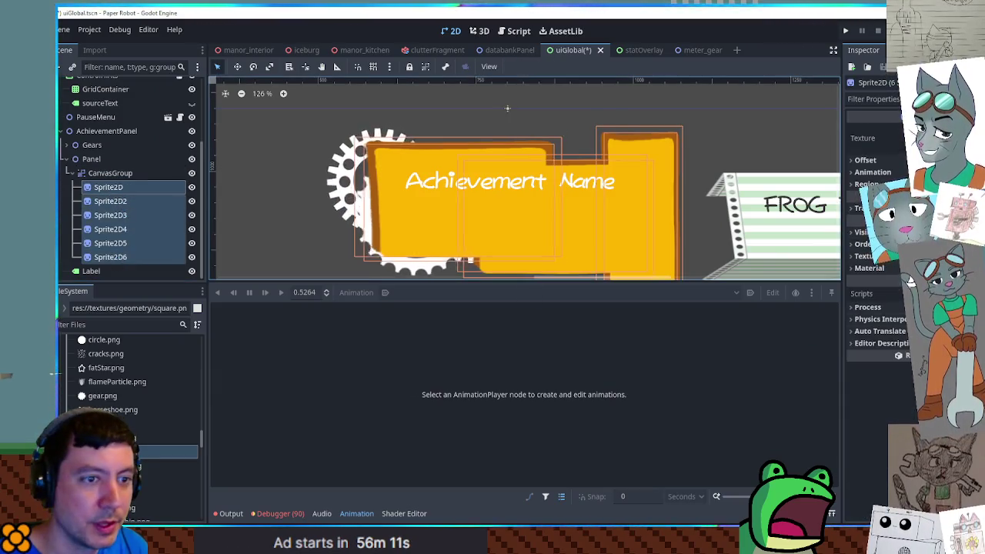
pyautogui.click(869, 267)
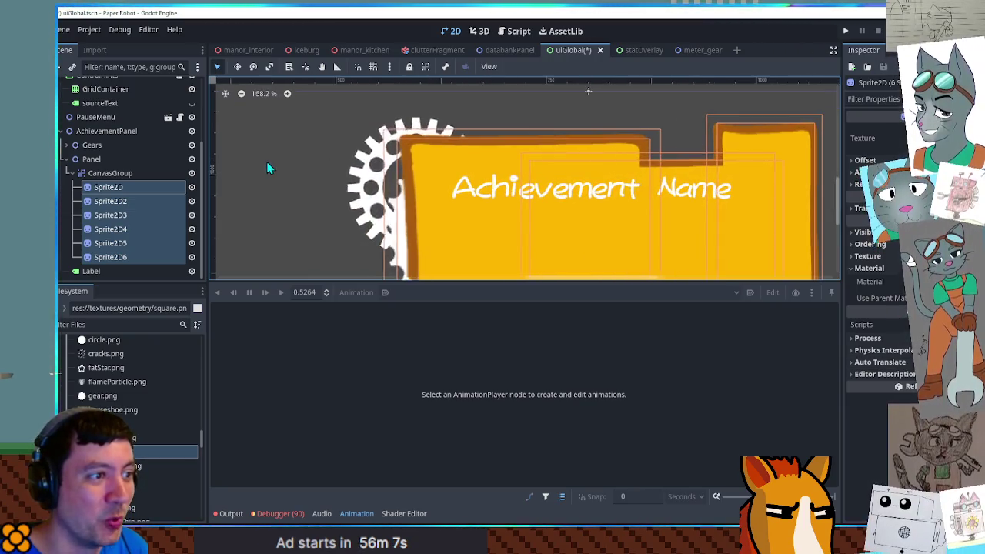
pyautogui.scroll(2, 457, 178)
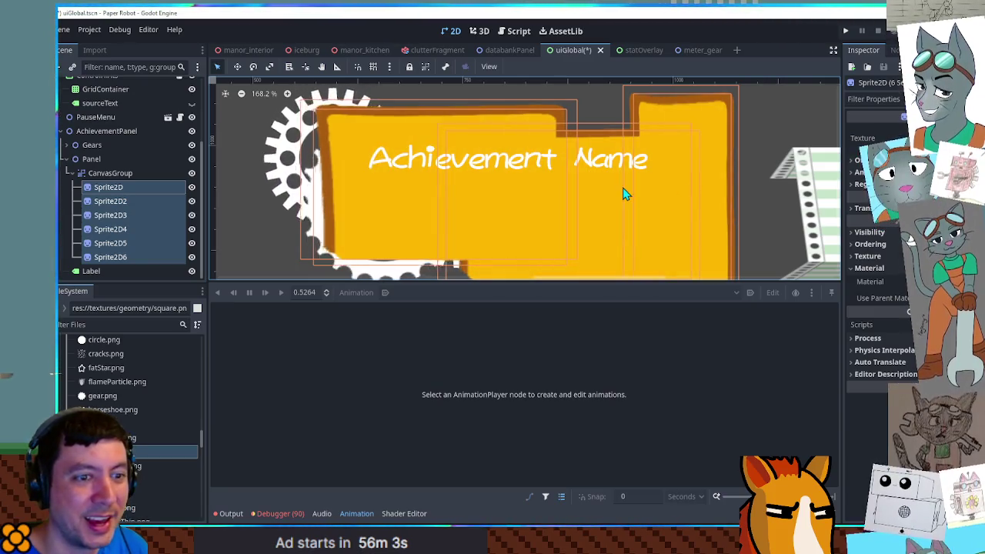
pyautogui.click(876, 281)
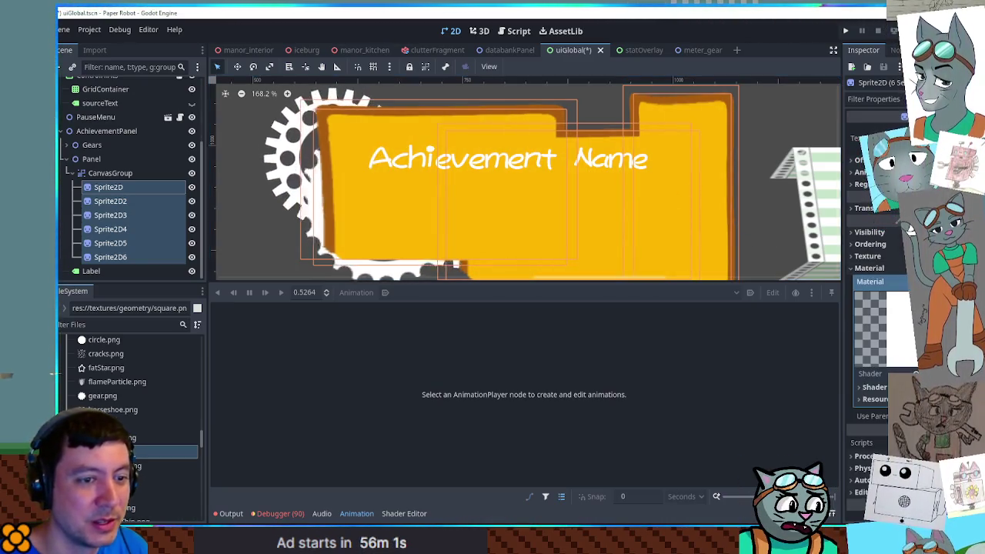
pyautogui.scroll(-2, 883, 283)
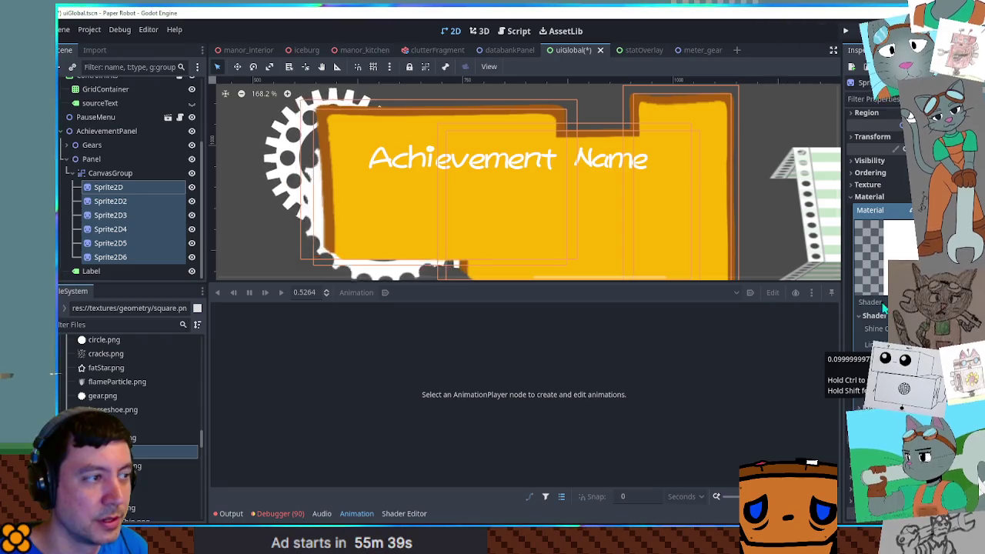
pyautogui.scroll(-5, 547, 205)
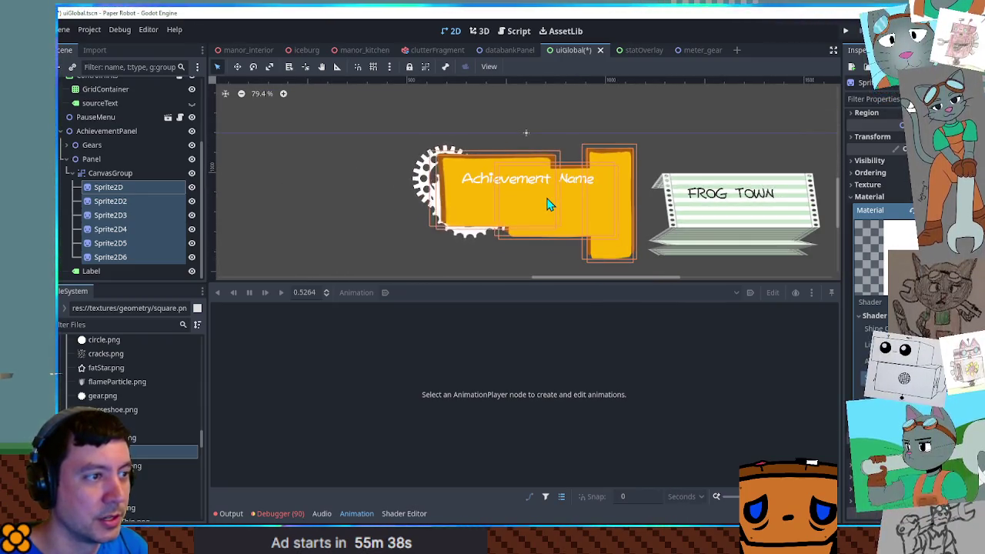
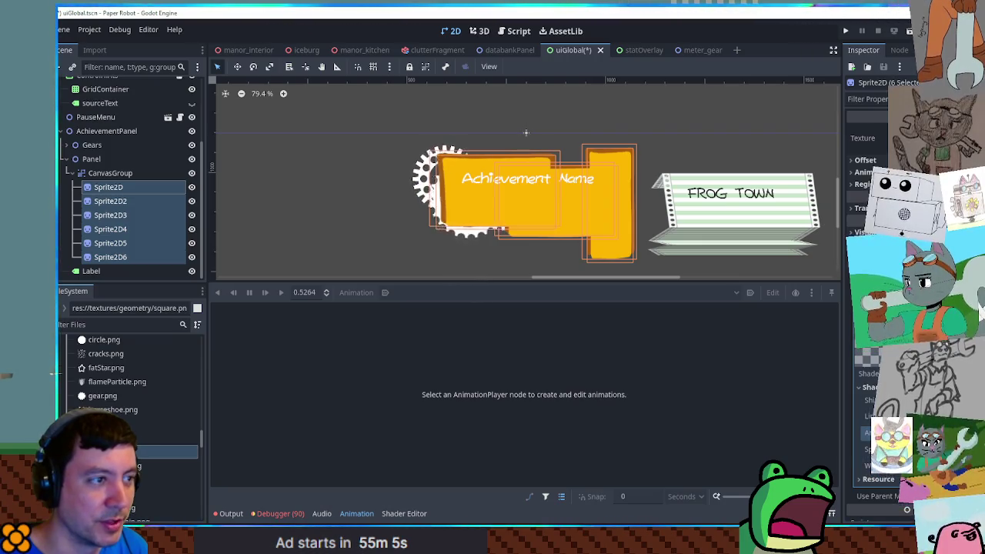
# Step: Collapse the Animation panel, zoom into the banner, and select the Gears sprites
pyautogui.click(356, 513)
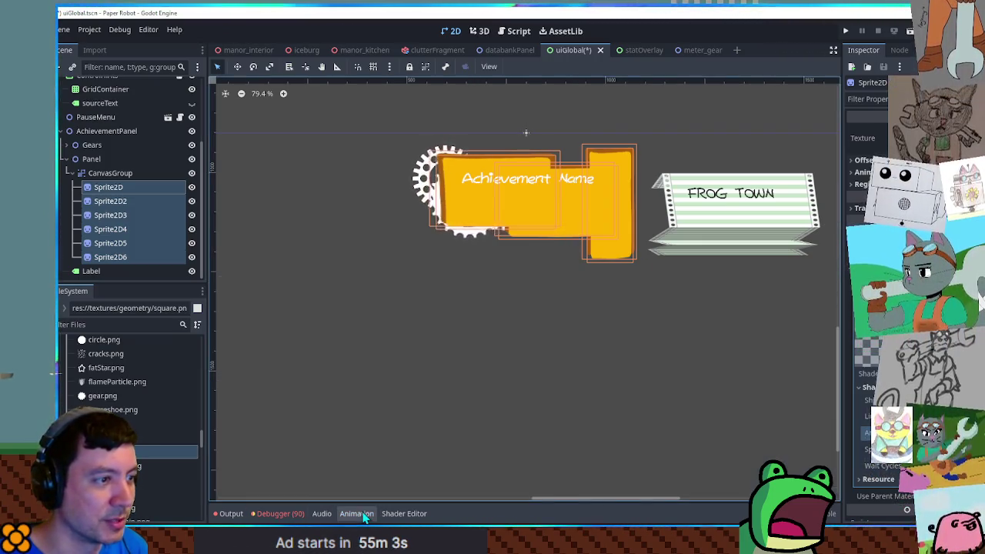
pyautogui.scroll(5, 538, 195)
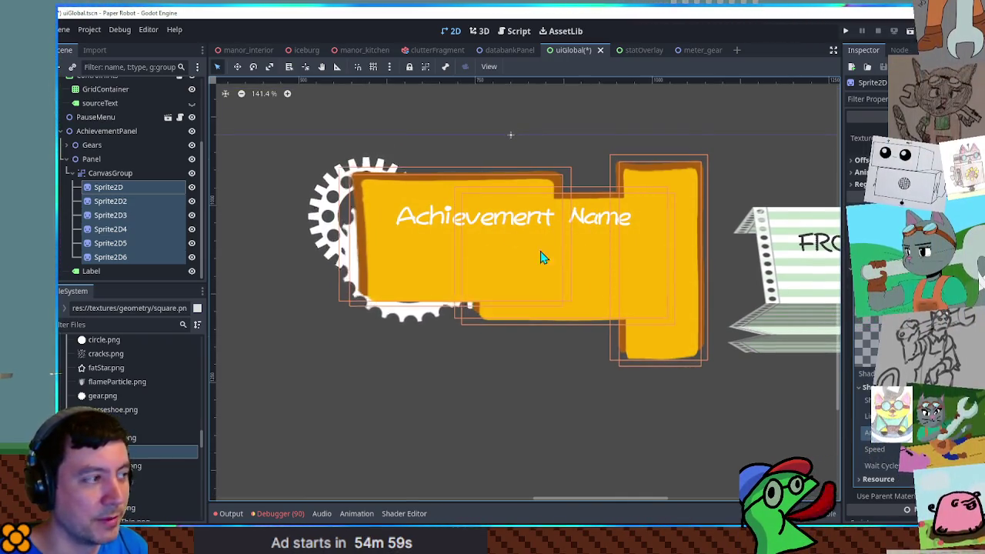
pyautogui.click(74, 176)
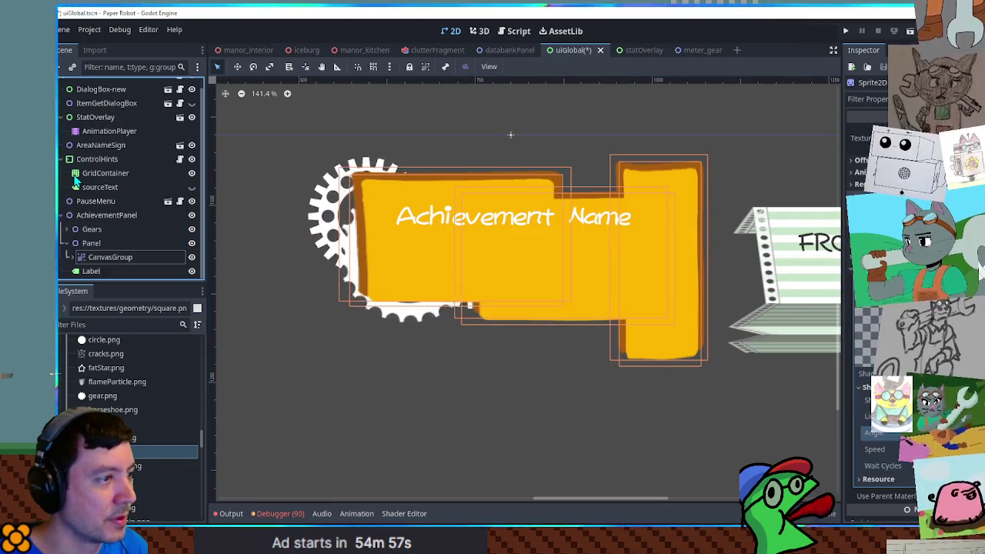
pyautogui.click(97, 230)
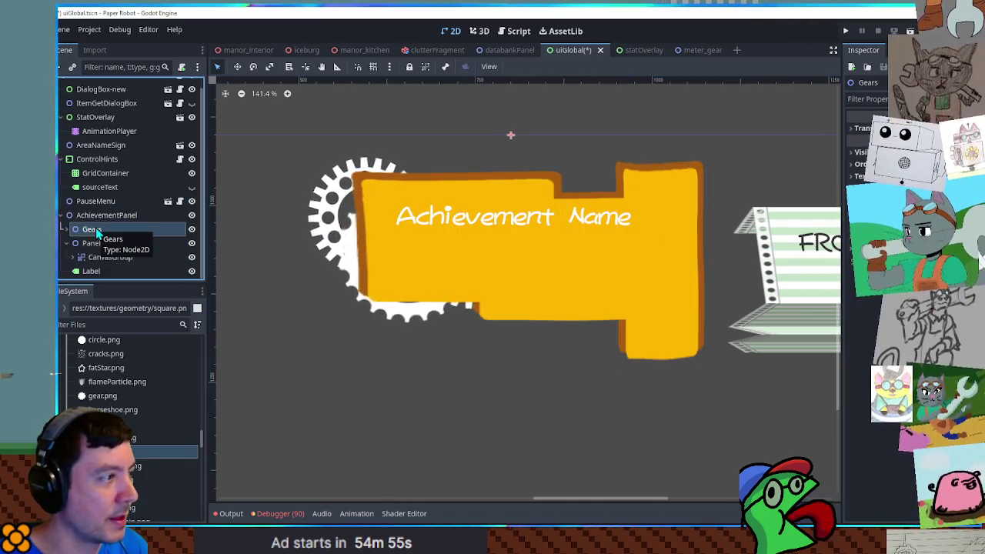
pyautogui.click(88, 245)
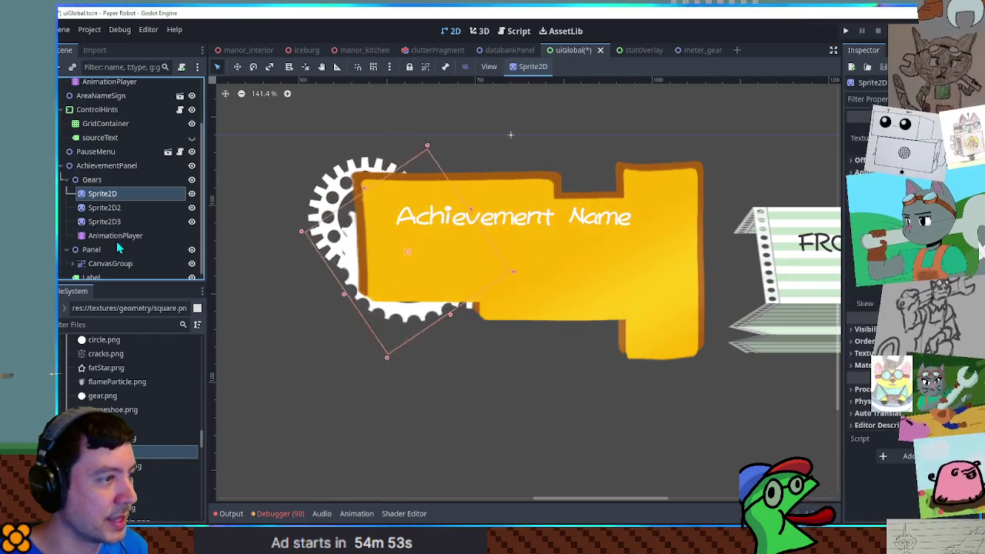
pyautogui.click(106, 222)
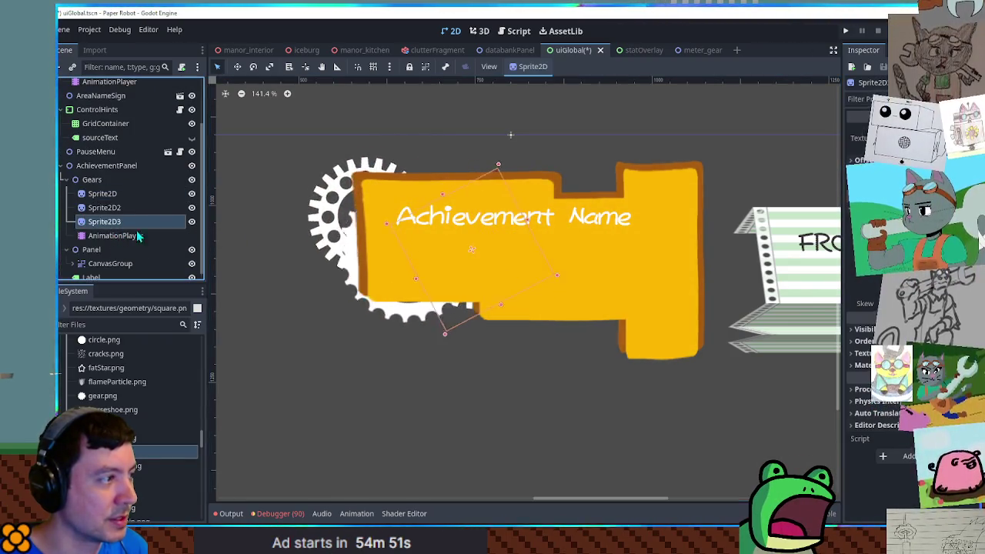
pyautogui.moveTo(448, 265); pyautogui.dragTo(440, 235)
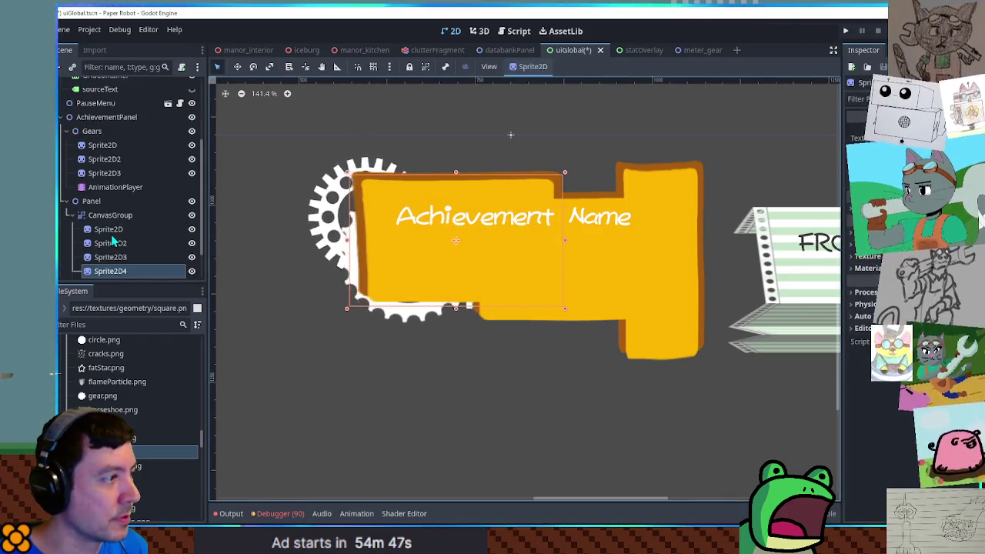
# Step: Move all three gear sprites up behind the banner's top edge
pyautogui.click(105, 172)
pyautogui.keyDown('shift'); pyautogui.click(103, 144); pyautogui.keyUp('shift')
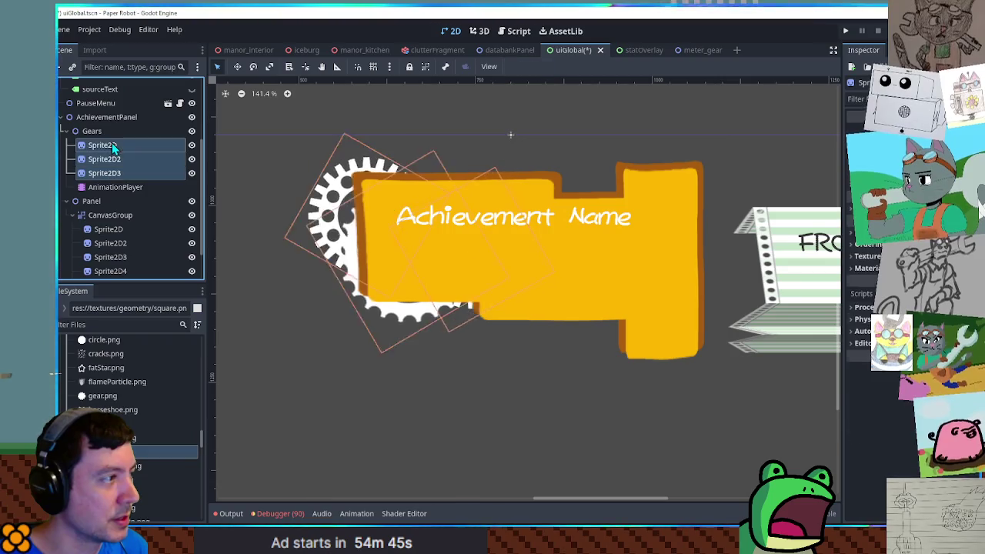
pyautogui.press('w')
pyautogui.moveTo(417, 234); pyautogui.dragTo(425, 212)
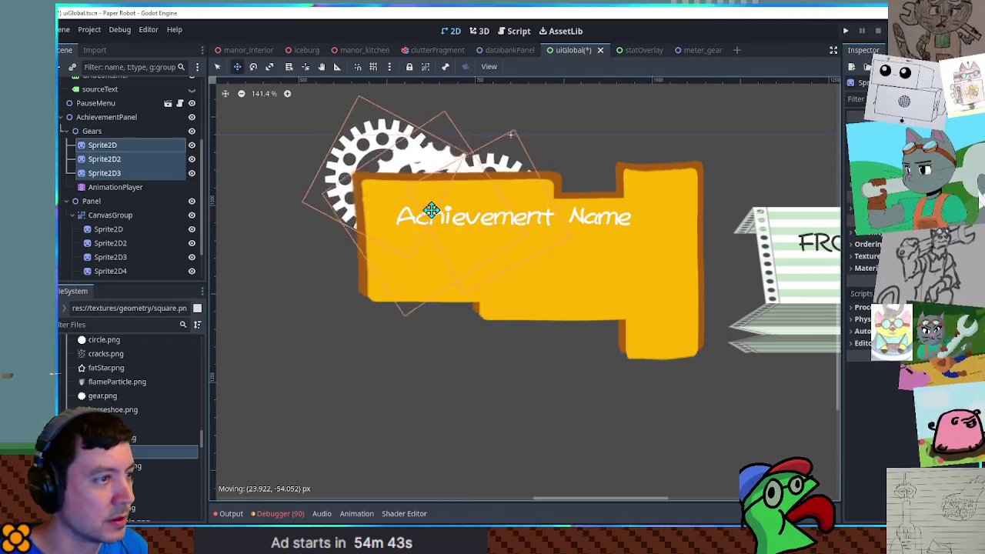
pyautogui.moveTo(586, 218)
pyautogui.mouseDown()
pyautogui.moveTo(576, 215)
pyautogui.moveTo(598, 205)
pyautogui.moveTo(602, 226)
pyautogui.moveTo(593, 220)
pyautogui.mouseUp()
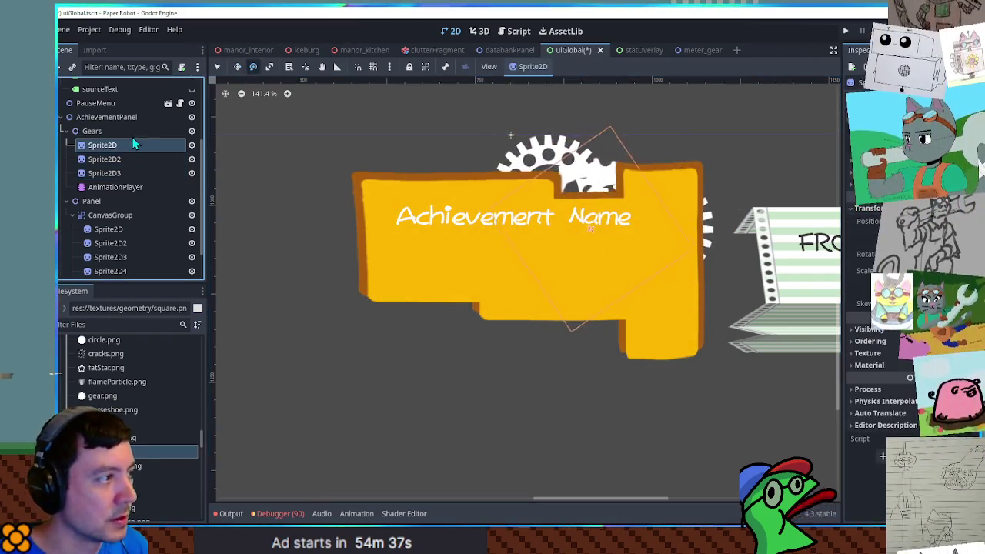
# Step: Rotate the Gears group slightly and nudge it about 23 px left and 28 px down
pyautogui.click(91, 130)
pyautogui.moveTo(744, 222); pyautogui.dragTo(747, 158)
pyautogui.press('w')
pyautogui.moveTo(655, 150); pyautogui.dragTo(628, 179)
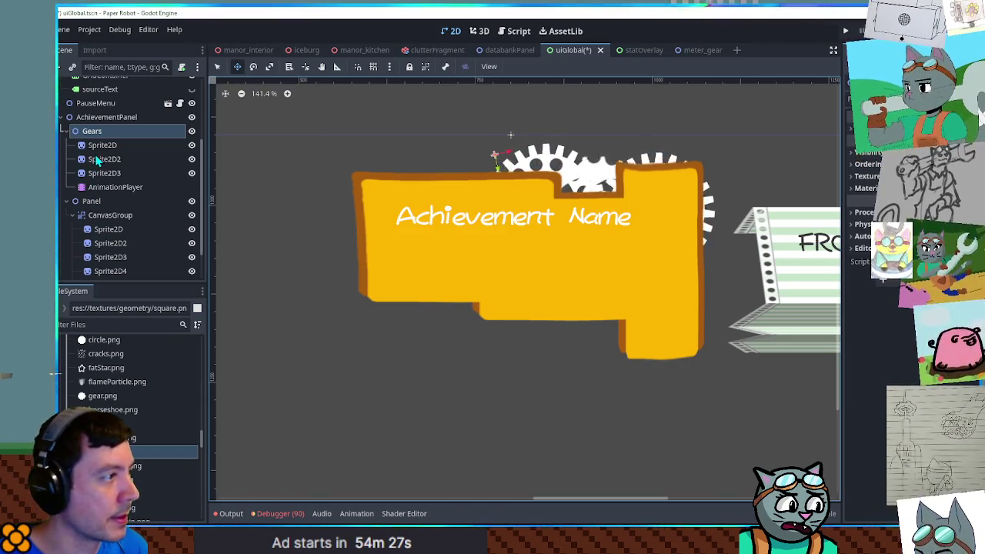
pyautogui.click(100, 145)
pyautogui.keyDown('shift'); pyautogui.click(104, 173); pyautogui.keyUp('shift')
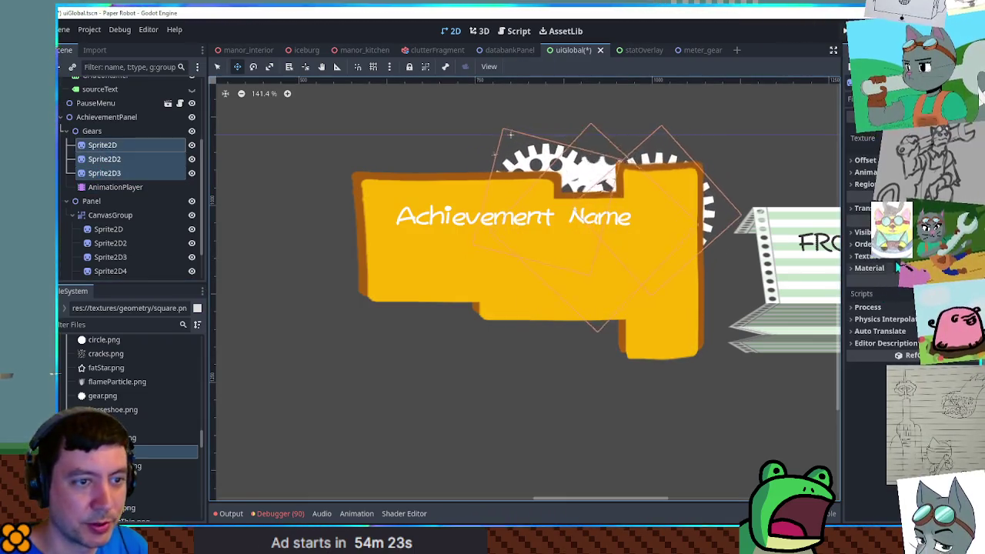
# Step: Set the three gears' Modulate colour to ffc890, then shift its hue slightly darker
pyautogui.click(867, 232)
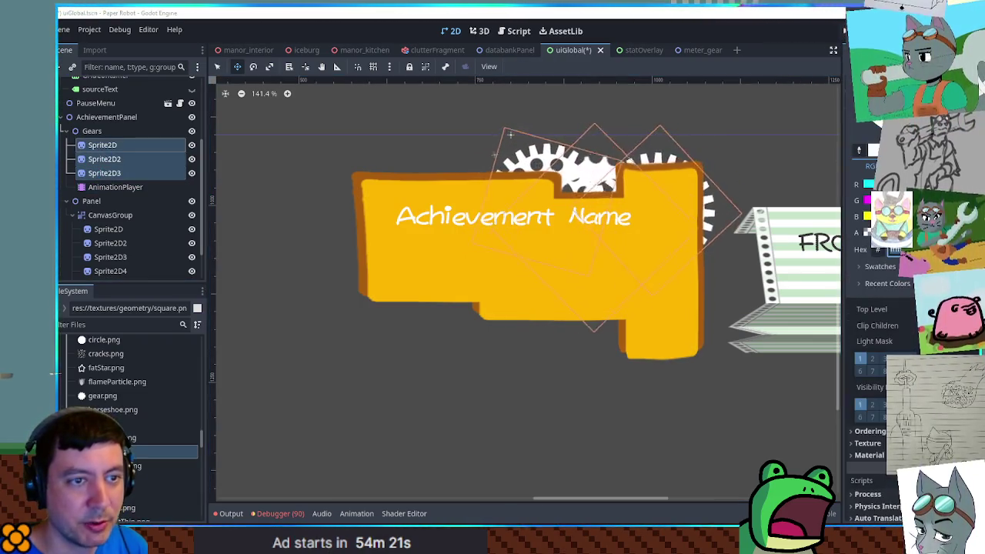
pyautogui.write('ffc890')
pyautogui.press('Return')
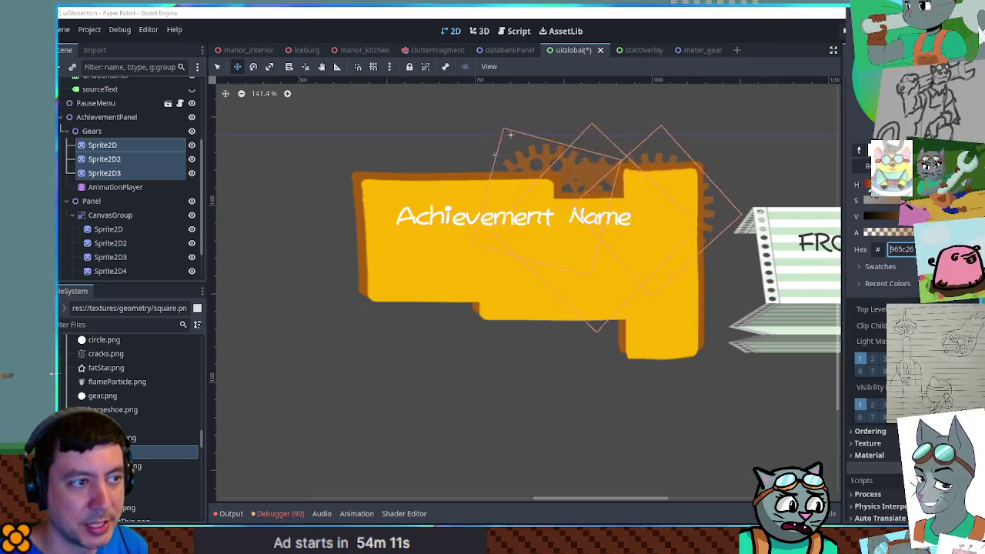
pyautogui.click(872, 186)
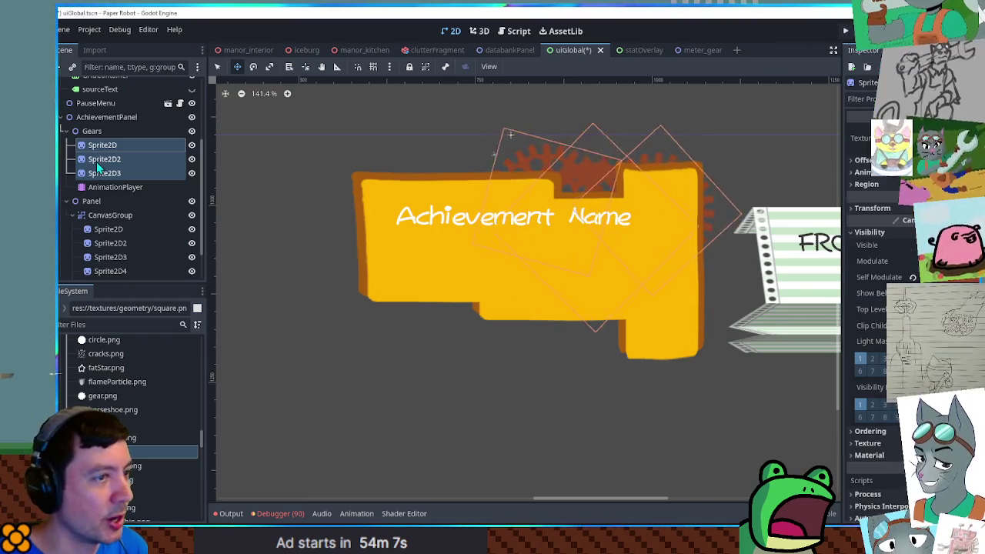
# Step: Adjust the tint hue of the first gear, then the second and third gears
pyautogui.click(106, 159)
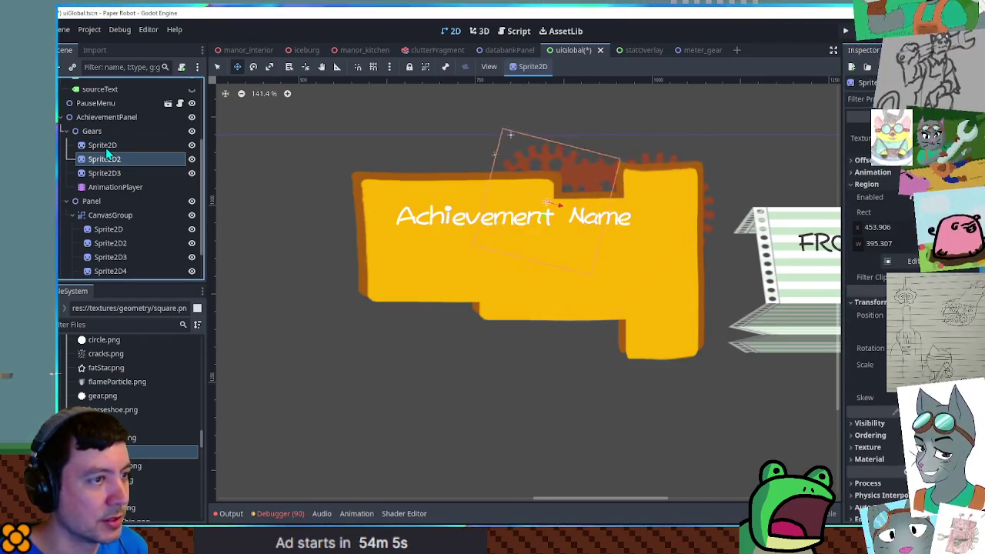
pyautogui.click(102, 145)
pyautogui.click(869, 328)
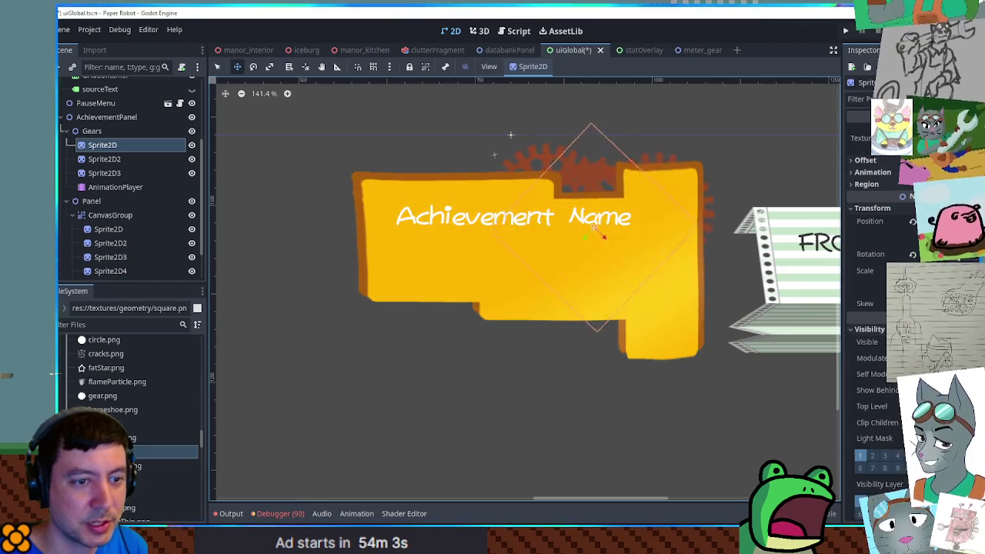
pyautogui.click(885, 357)
pyautogui.click(872, 258)
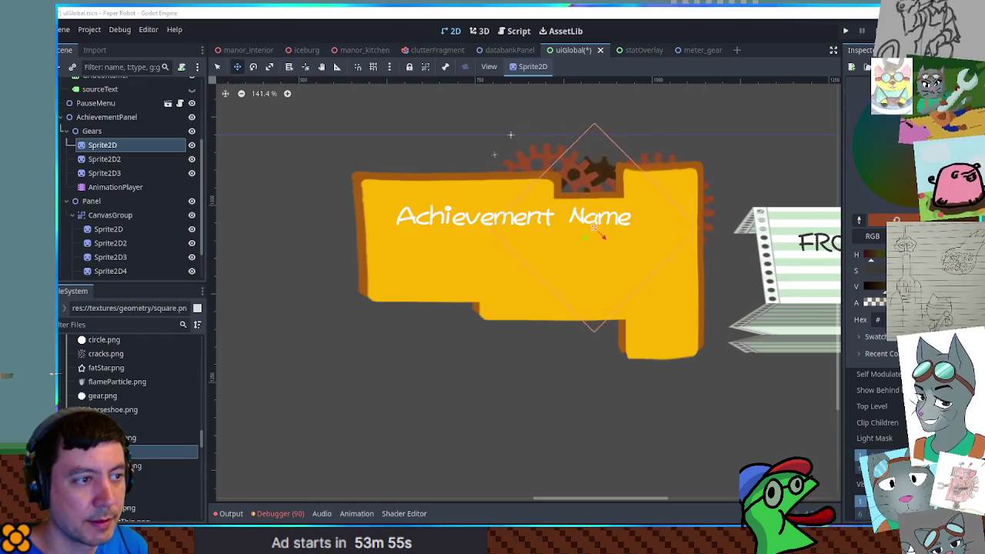
pyautogui.click(117, 174)
pyautogui.click(104, 159)
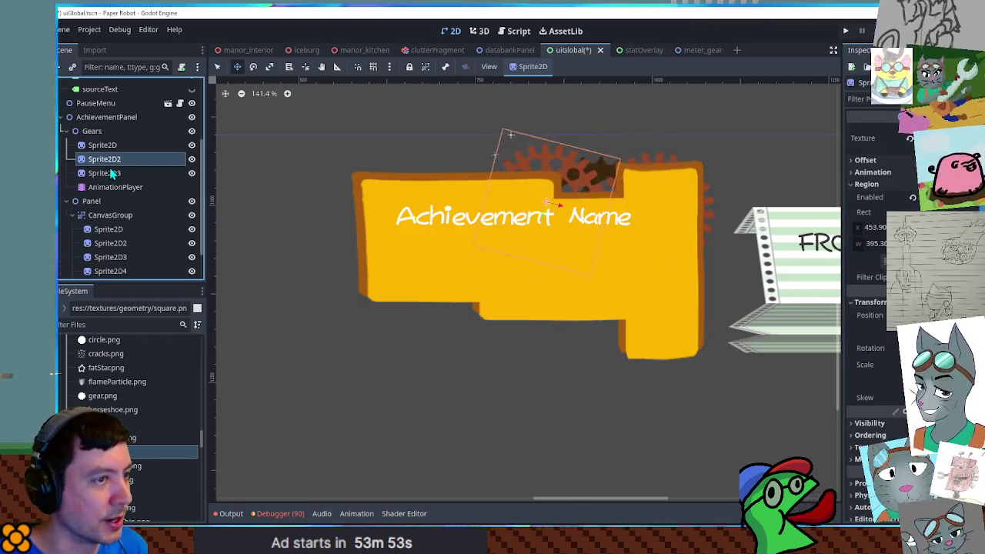
pyautogui.keyDown('shift'); pyautogui.click(104, 173); pyautogui.keyUp('shift')
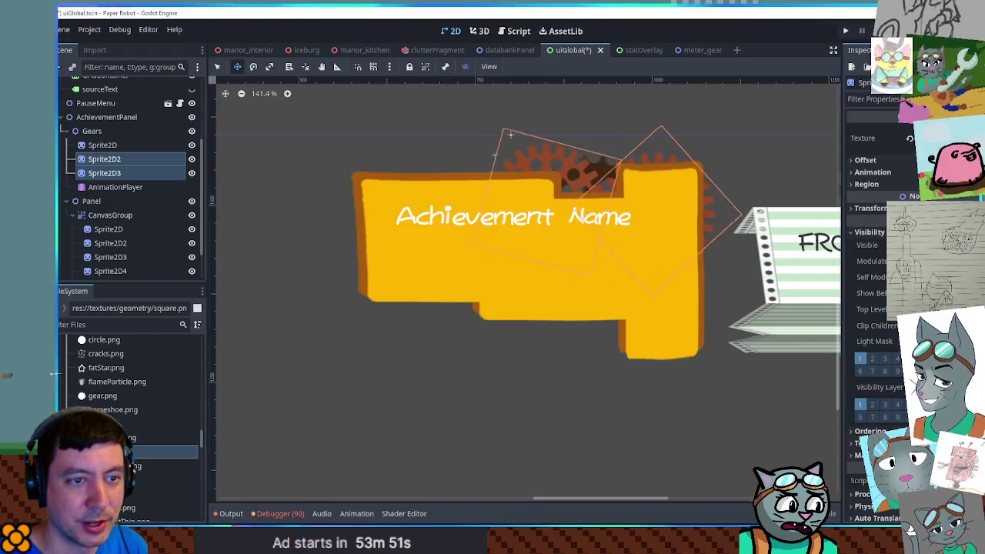
pyautogui.click(923, 260)
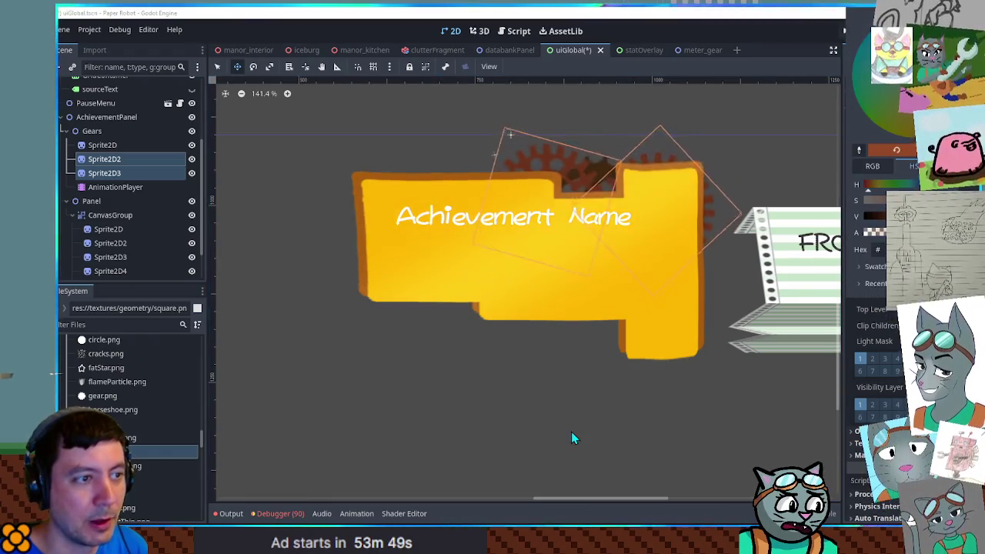
# Step: Move all three gears about 12 px right and 14 px down behind the banner top
pyautogui.click(571, 367)
pyautogui.click(108, 145)
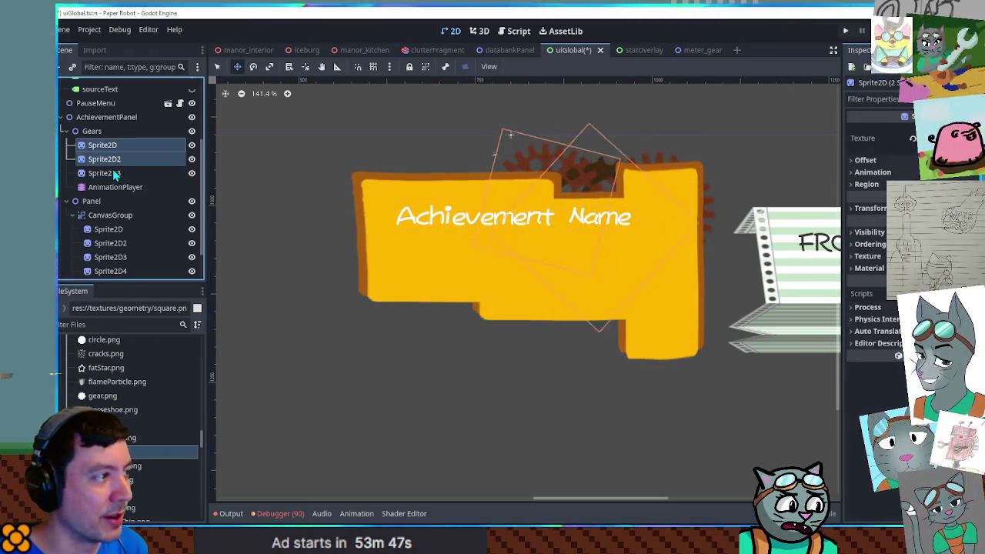
pyautogui.keyDown('shift'); pyautogui.click(114, 172); pyautogui.keyUp('shift')
pyautogui.moveTo(607, 177); pyautogui.dragTo(618, 187)
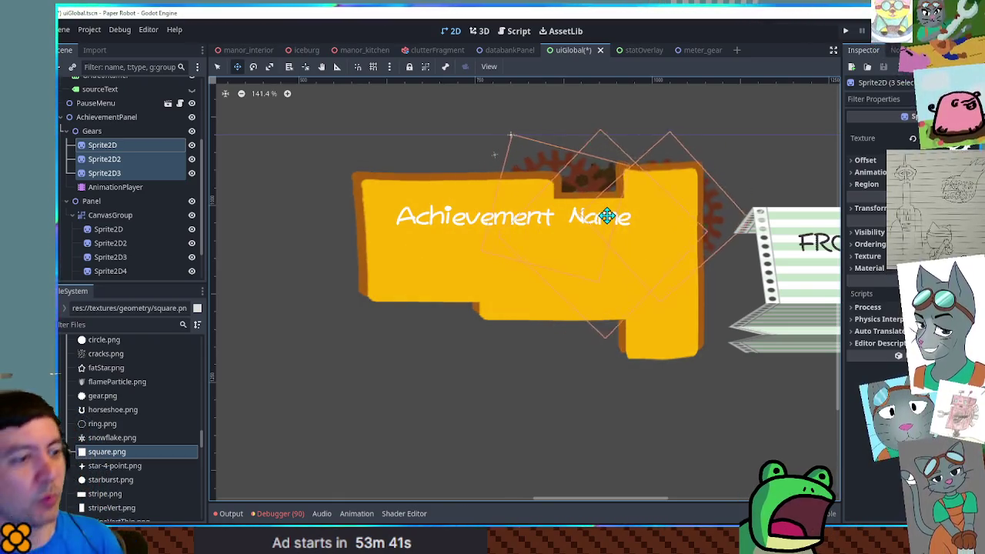
# Step: Duplicate Sprite2D as Sprite2D4 and move the copy about 323 px left of the panel
pyautogui.scroll(-1, 607, 216)
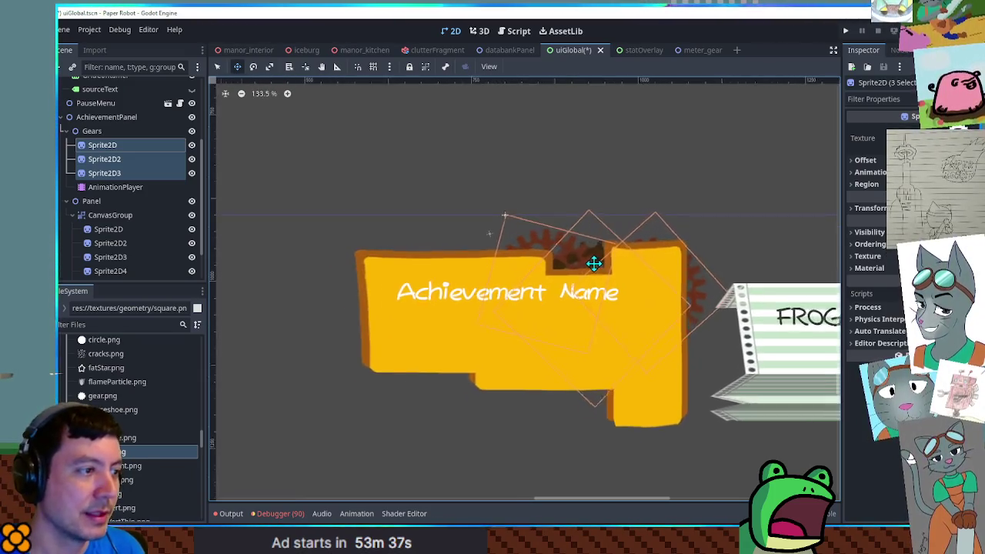
pyautogui.scroll(-1, 533, 237)
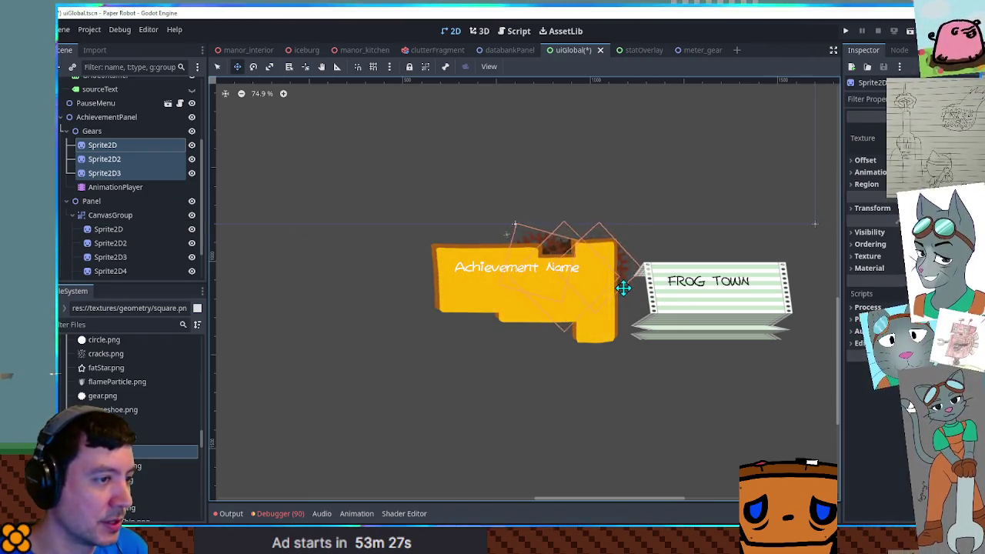
pyautogui.click(136, 159)
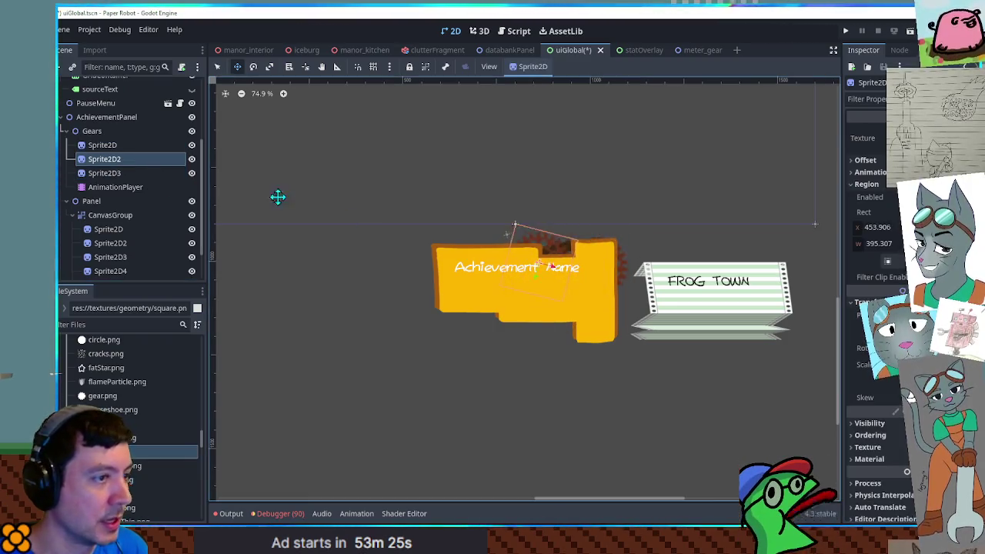
pyautogui.click(82, 145)
pyautogui.hotkey('ctrl', 'd')
pyautogui.moveTo(554, 231)
pyautogui.mouseDown()
pyautogui.moveTo(521, 266)
pyautogui.moveTo(450, 262)
pyautogui.mouseUp()
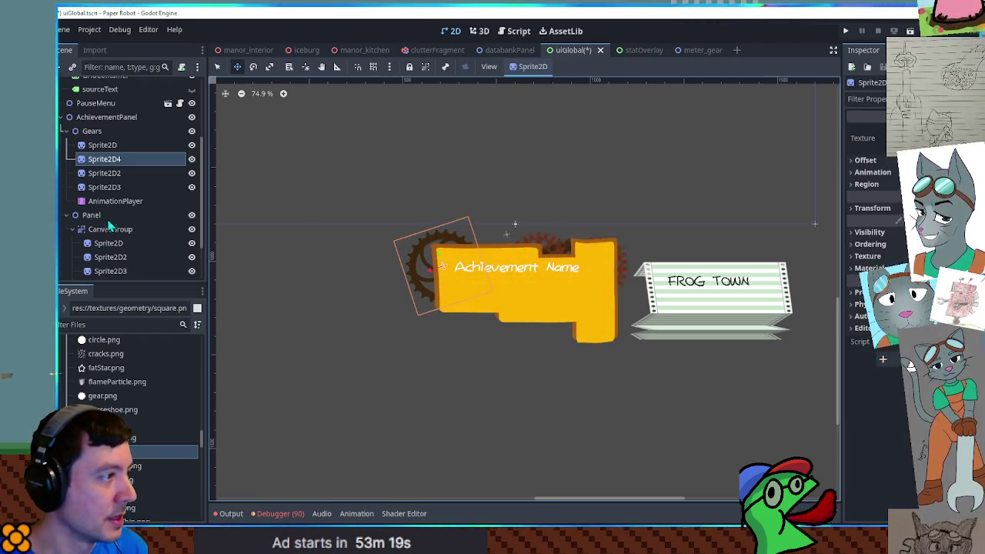
# Step: Add a Sprite2D4 rotation track to gearSpin with a key inserted at 1 second
pyautogui.click(116, 201)
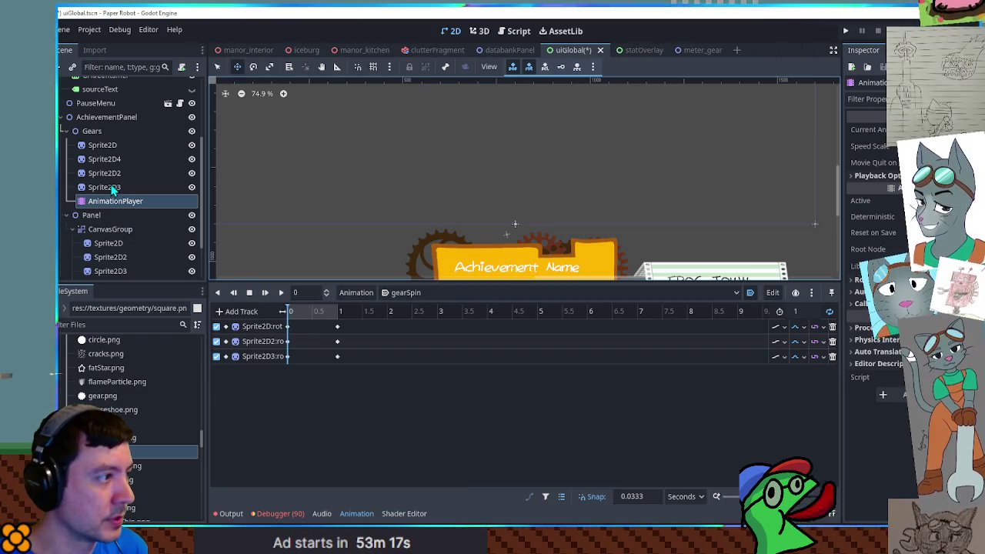
pyautogui.click(106, 159)
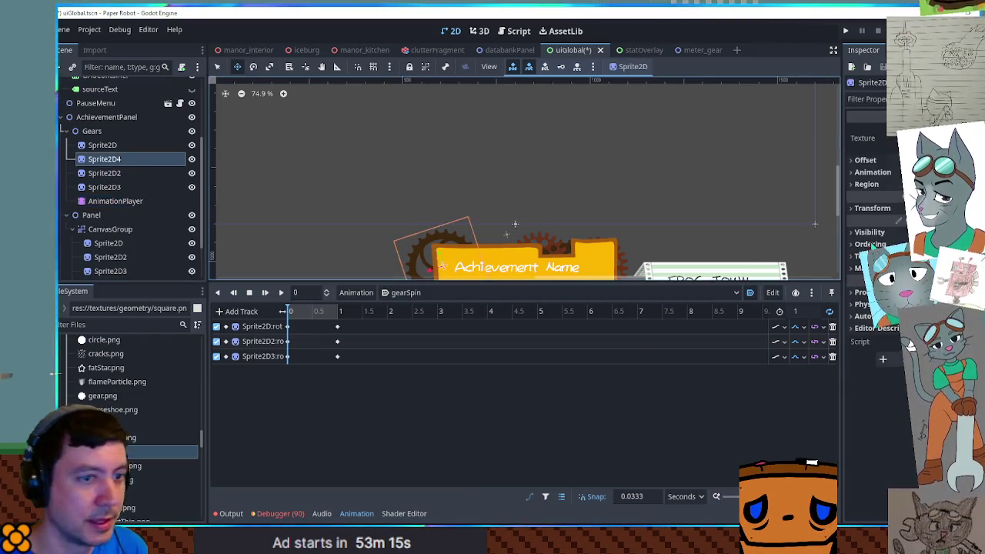
pyautogui.moveTo(442, 266); pyautogui.dragTo(446, 269)
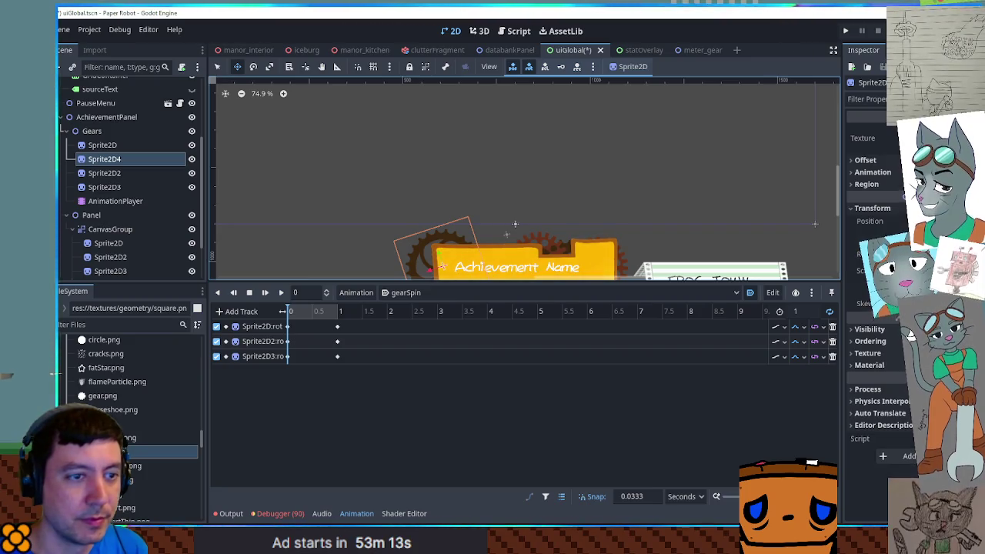
pyautogui.press('k')
pyautogui.rightClick(339, 373)
pyautogui.click(360, 378)
pyautogui.click(336, 370)
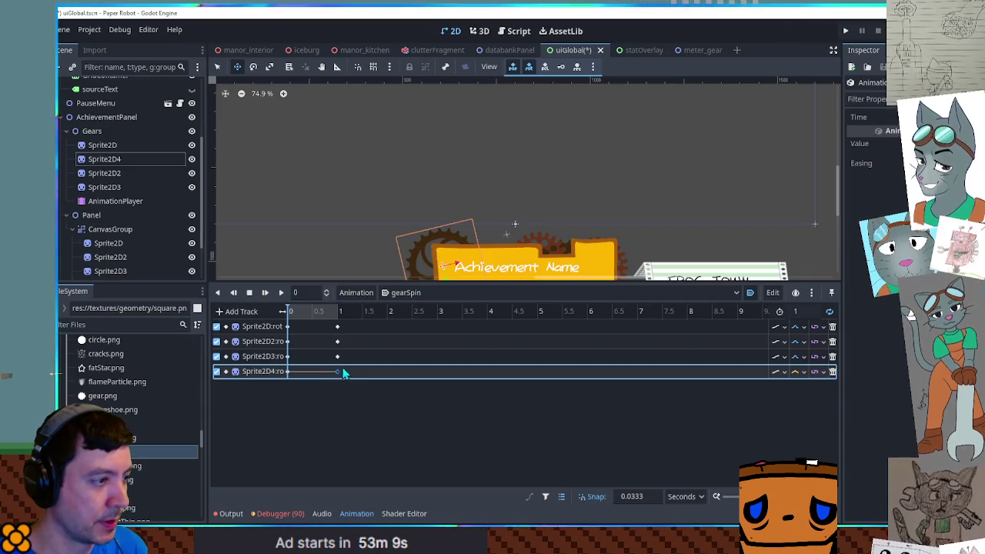
# Step: Set the Sprite2D4 key to Linear Angle interpolation and play gearSpin
pyautogui.click(338, 326)
pyautogui.click(337, 371)
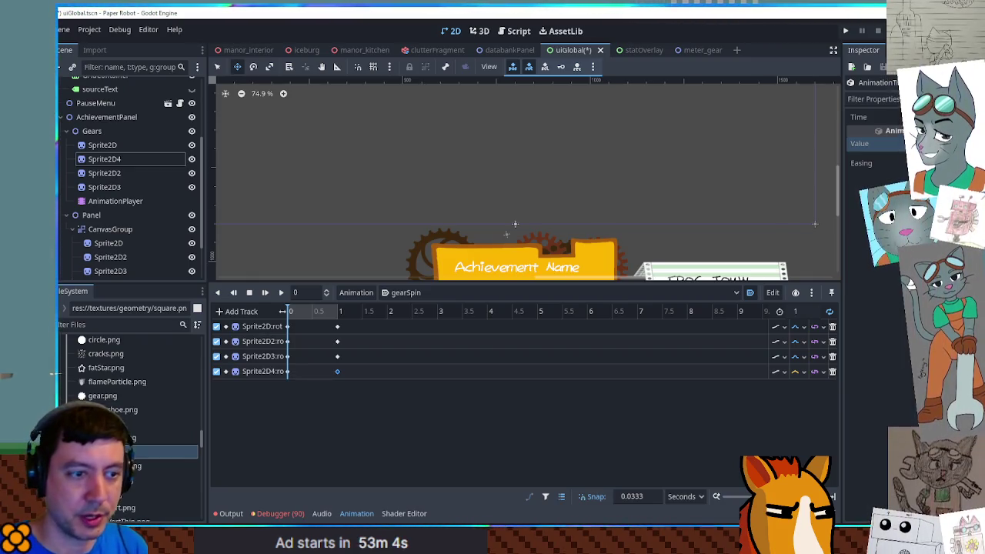
pyautogui.click(799, 372)
pyautogui.click(813, 414)
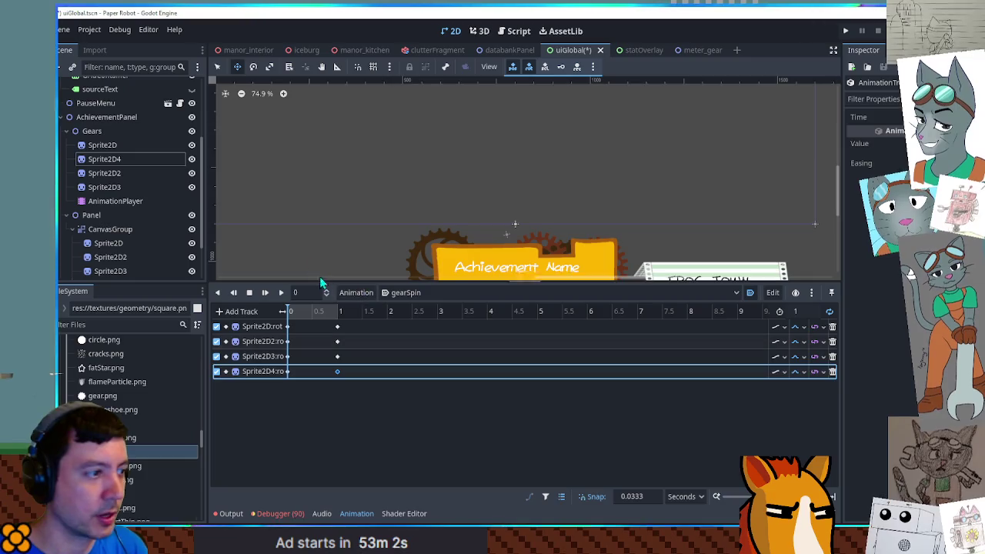
pyautogui.click(281, 296)
# Step: Move Sprite2D4 so it sits partly behind the achievement panel
pyautogui.scroll(2, 538, 254)
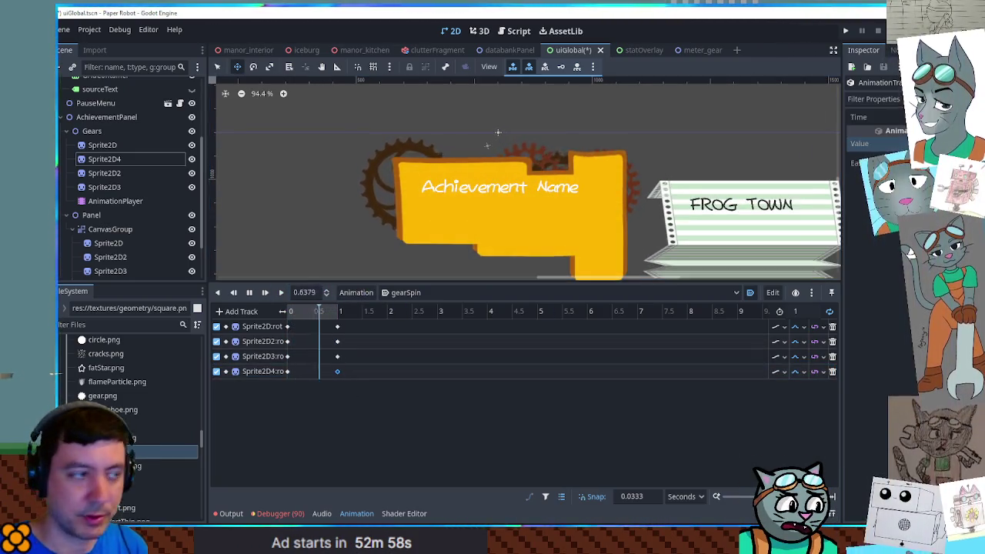
pyautogui.scroll(1, 362, 197)
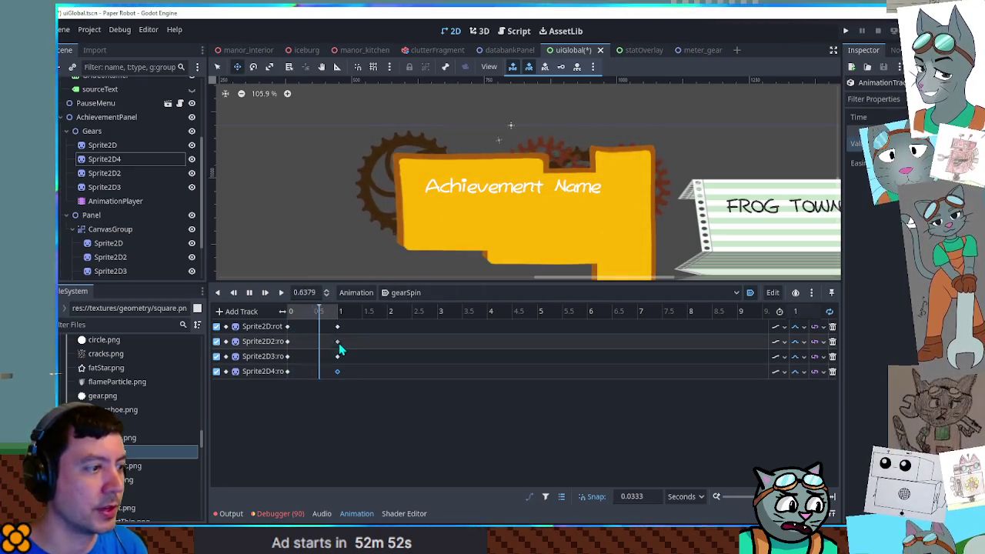
pyautogui.moveTo(339, 348)
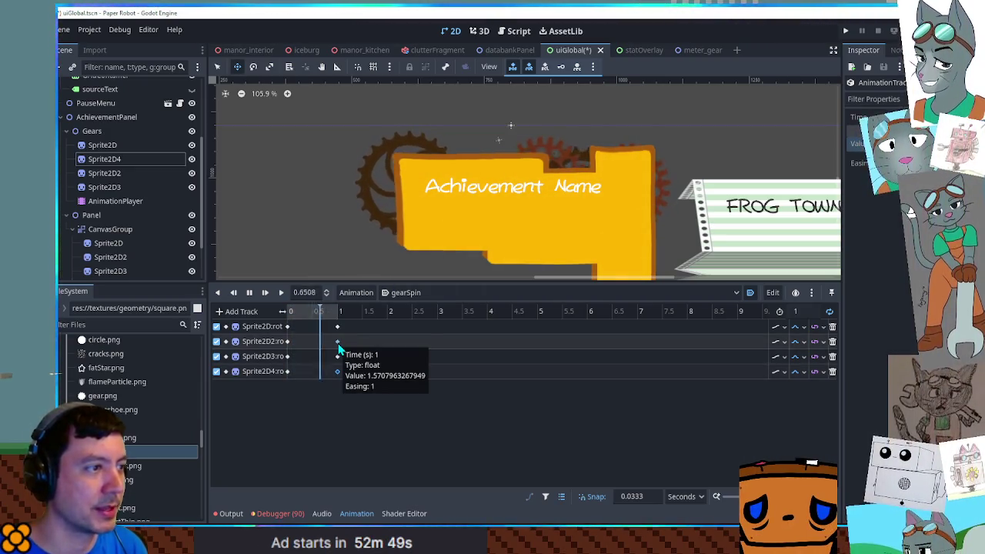
pyautogui.click(320, 186)
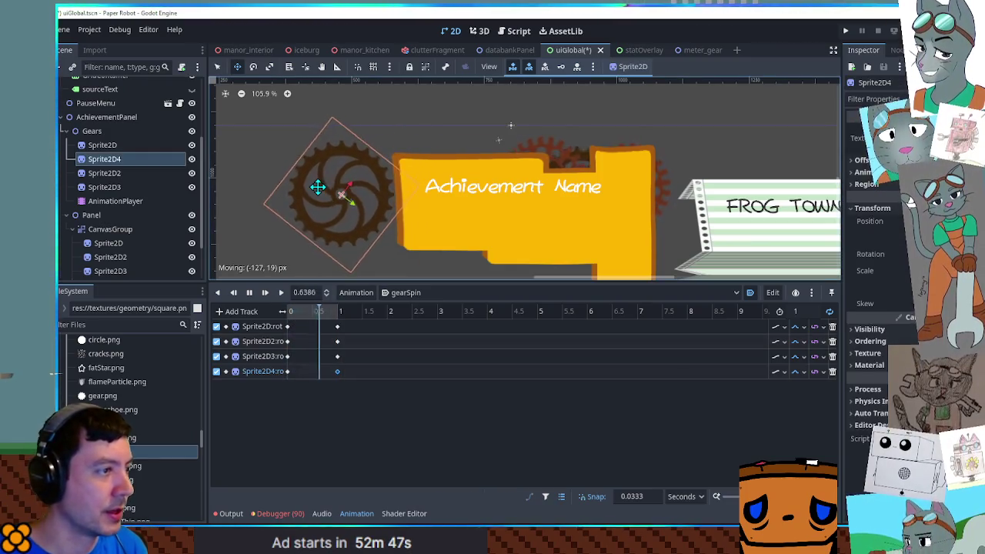
pyautogui.moveTo(352, 214); pyautogui.dragTo(365, 223)
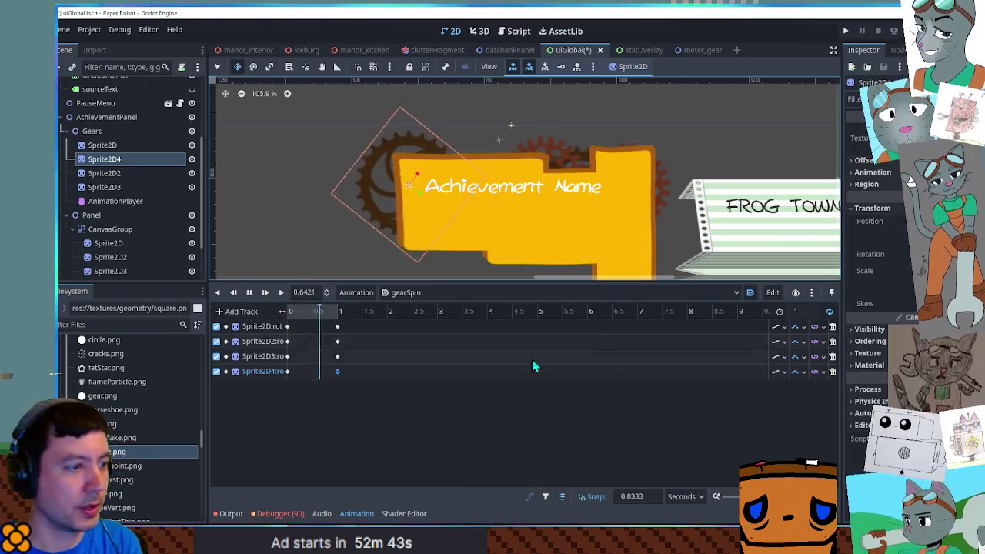
# Step: Compare the Sprite2D4 keyframe with the Sprite2D2 and Sprite2D keyframes
pyautogui.click(337, 372)
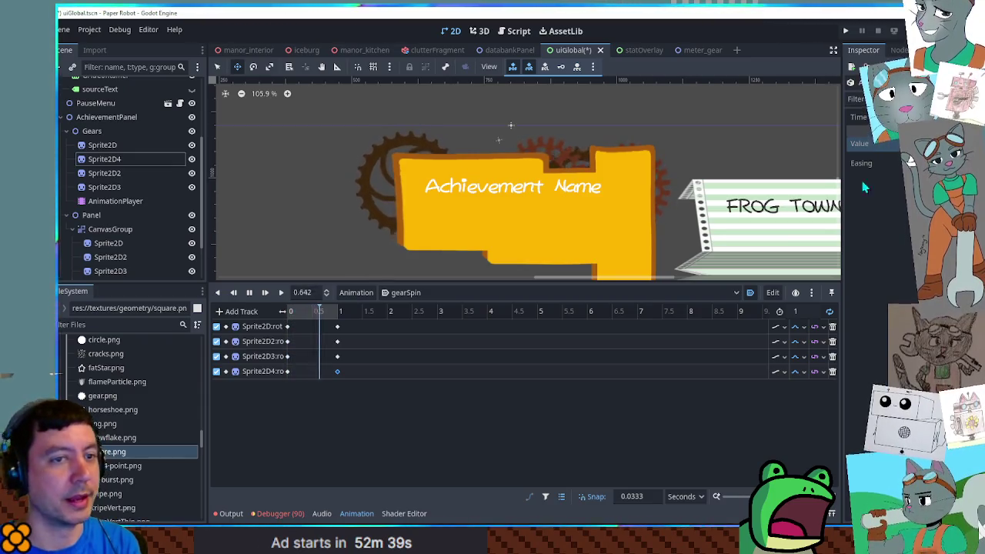
pyautogui.click(337, 341)
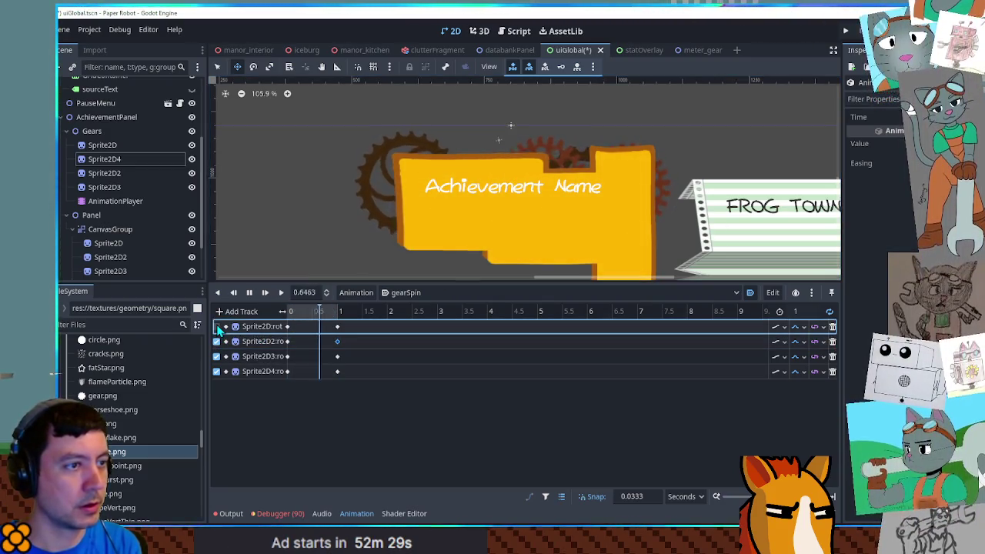
pyautogui.click(337, 326)
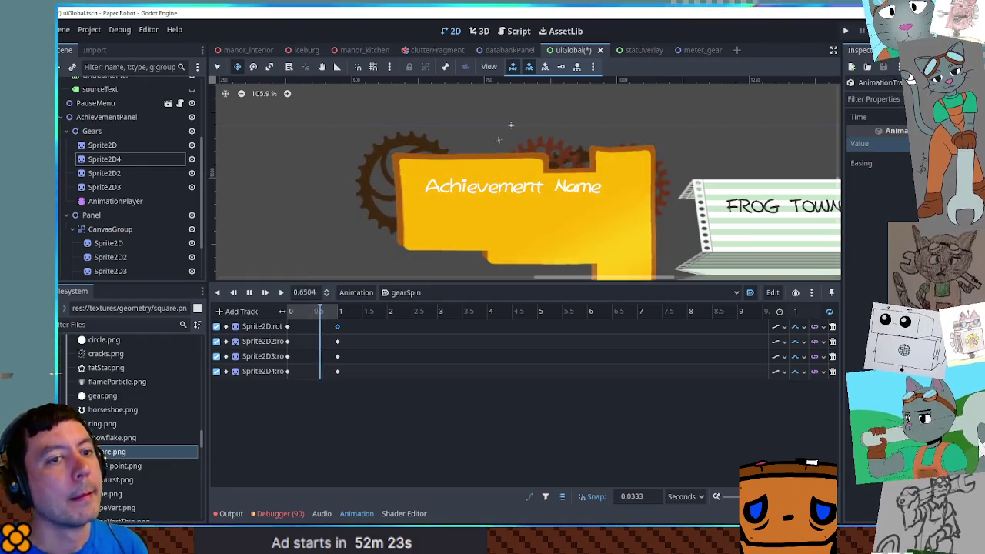
pyautogui.click(337, 371)
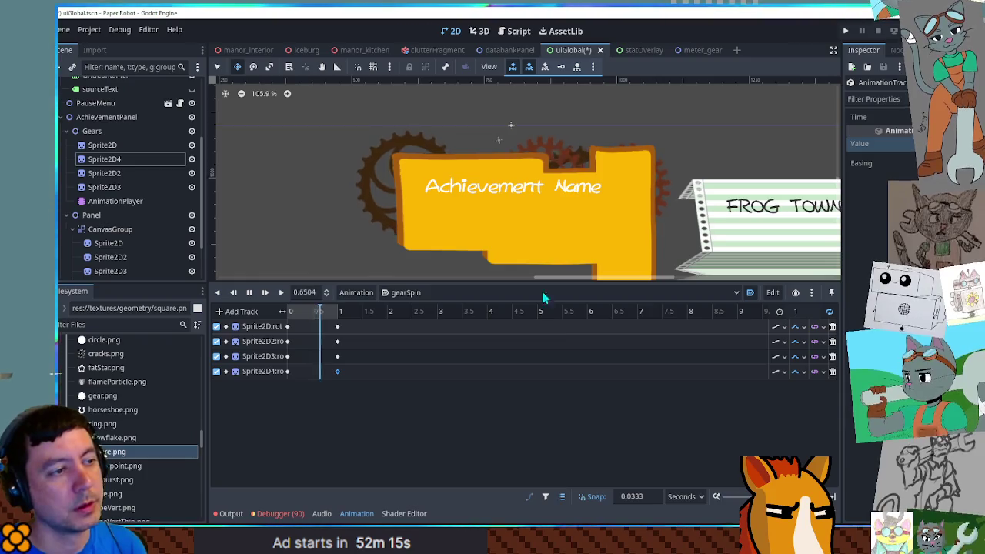
pyautogui.scroll(-3, 596, 234)
pyautogui.moveTo(634, 236); pyautogui.dragTo(597, 218)
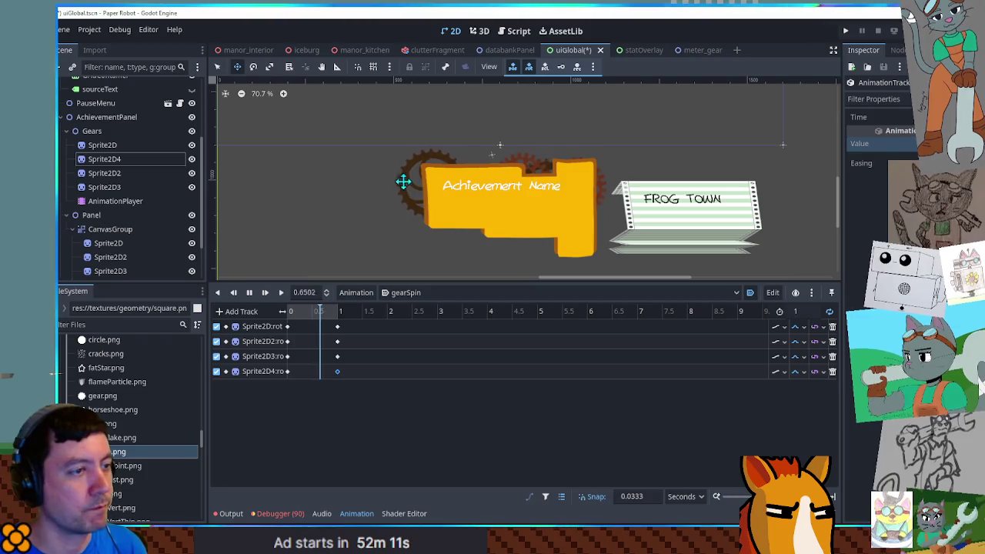
pyautogui.scroll(3, 503, 182)
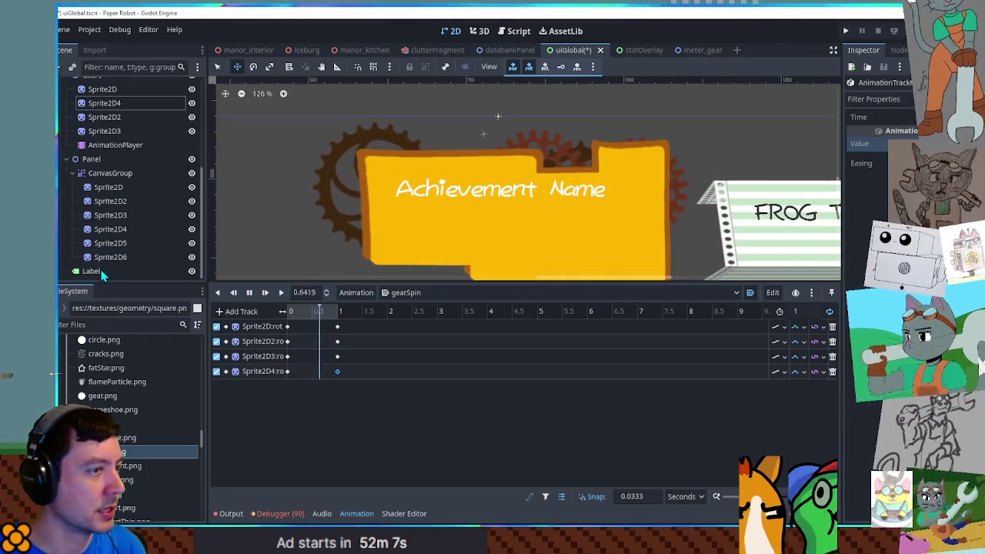
# Step: Recentre on the Label, collapse Panel and Gears, and open Create New Node under AchievementPanel
pyautogui.click(467, 215)
pyautogui.scroll(-2, 475, 213)
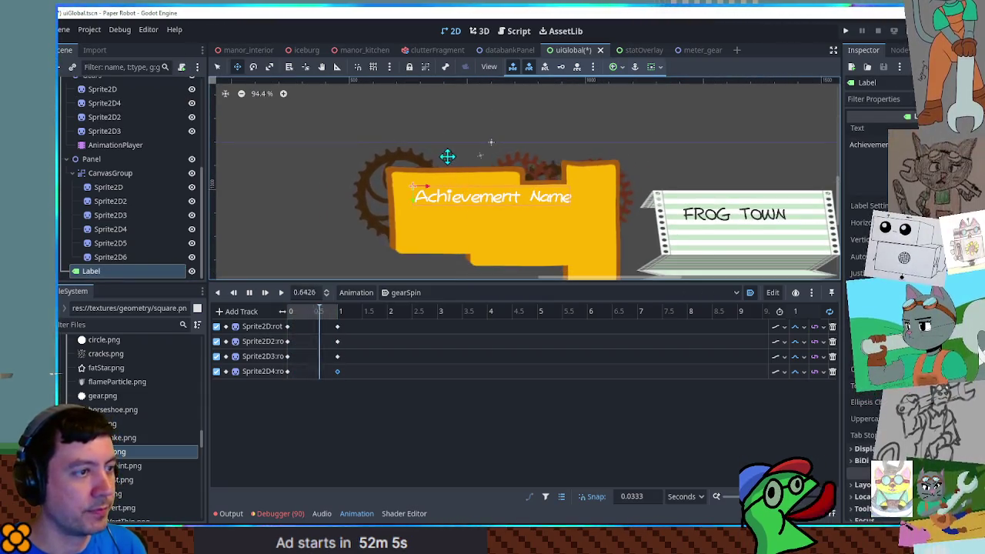
pyautogui.moveTo(447, 156); pyautogui.dragTo(472, 149)
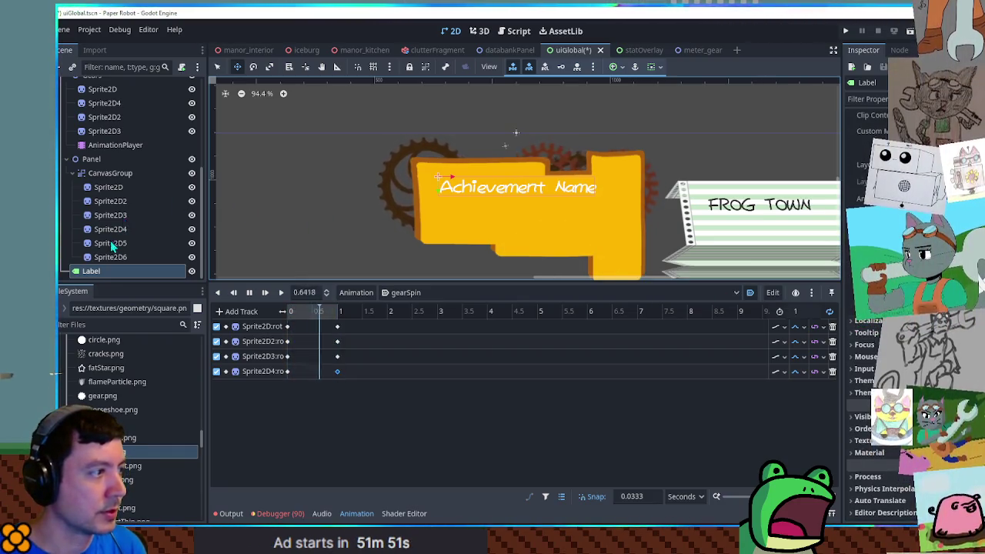
pyautogui.scroll(3, 112, 245)
pyautogui.click(67, 234)
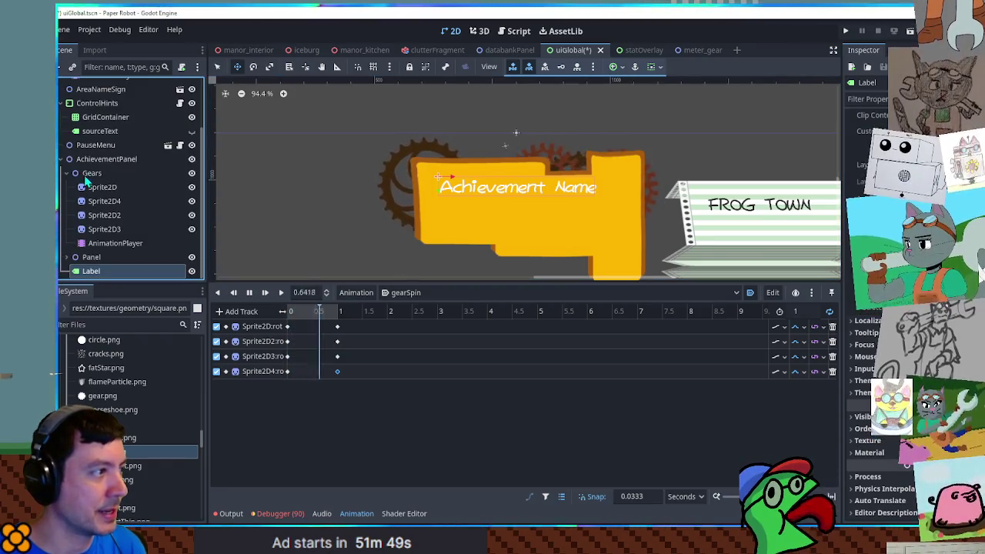
pyautogui.click(65, 177)
pyautogui.click(92, 226)
pyautogui.hotkey('ctrl', 'a')
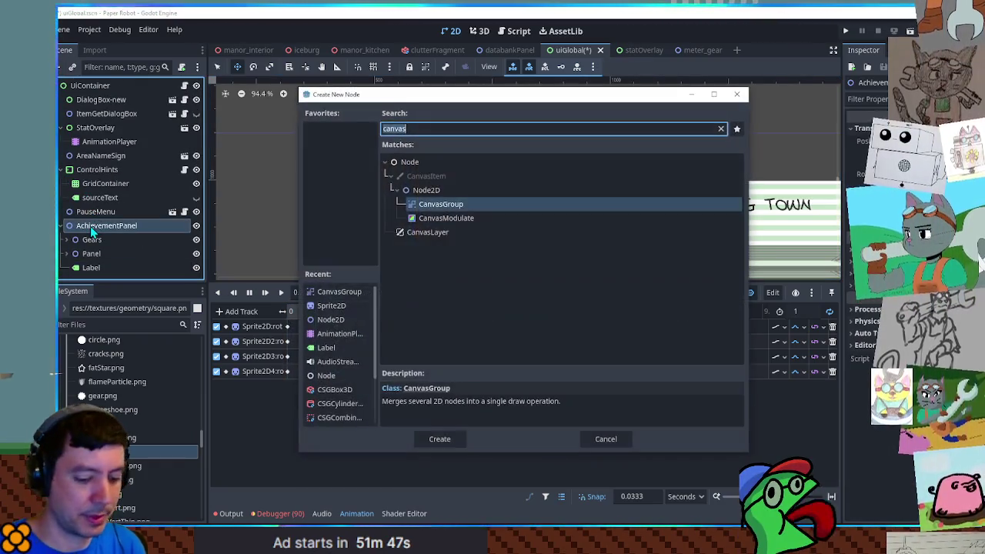
# Step: Add a Control node under AchievementPanel
pyautogui.write('contr')
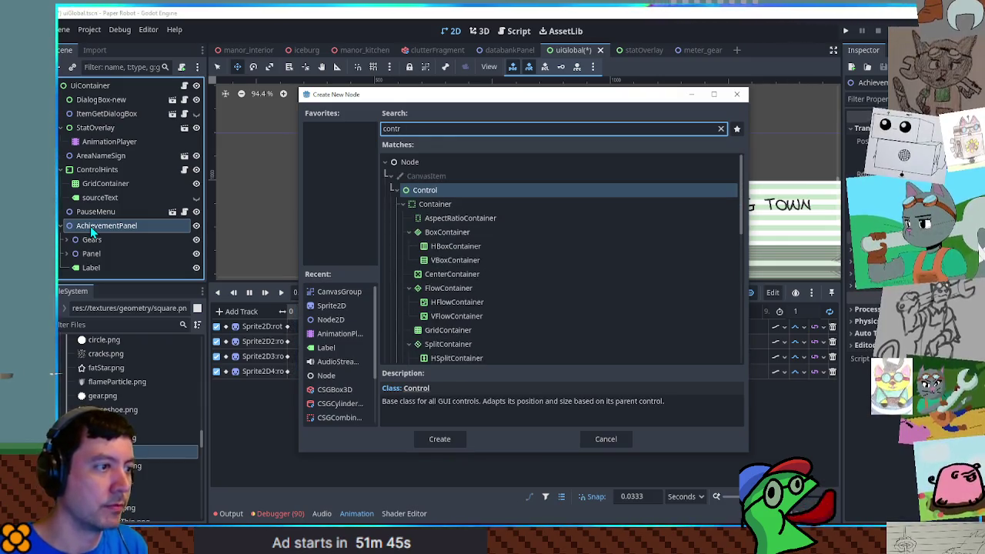
pyautogui.scroll(-5, 461, 254)
pyautogui.scroll(5, 461, 254)
pyautogui.click(425, 195)
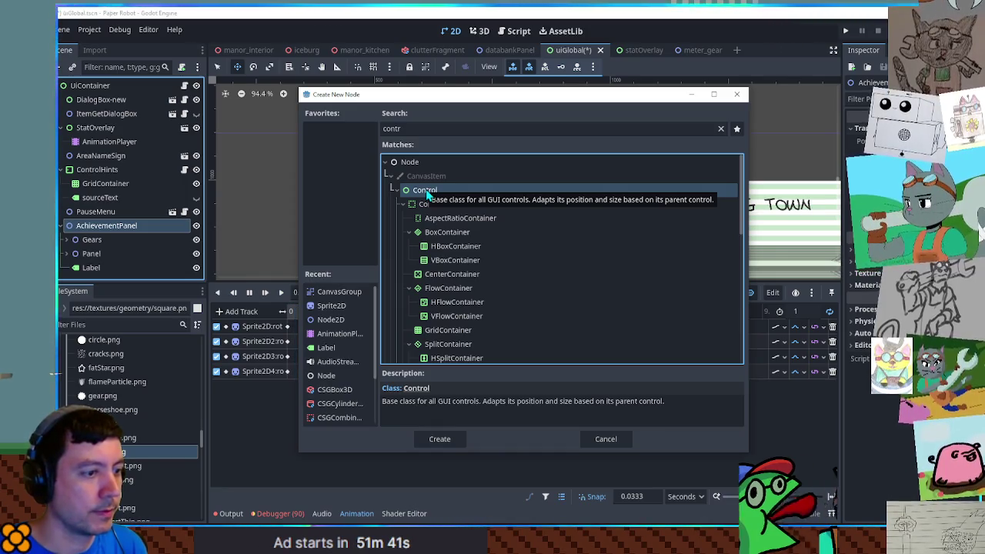
pyautogui.doubleClick(425, 194)
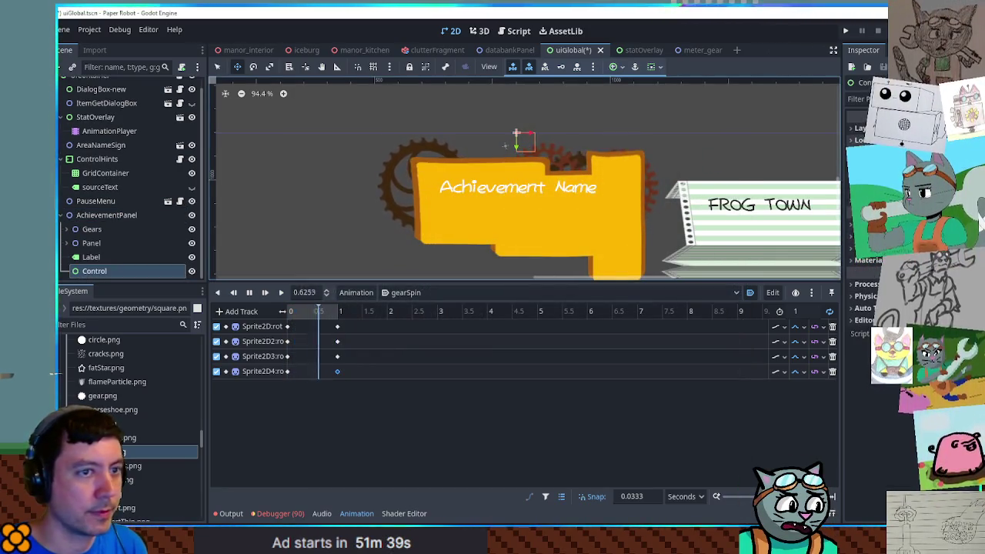
# Step: Position the Control on the panel's title area and reparent the Label inside it
pyautogui.moveTo(548, 139); pyautogui.dragTo(439, 197)
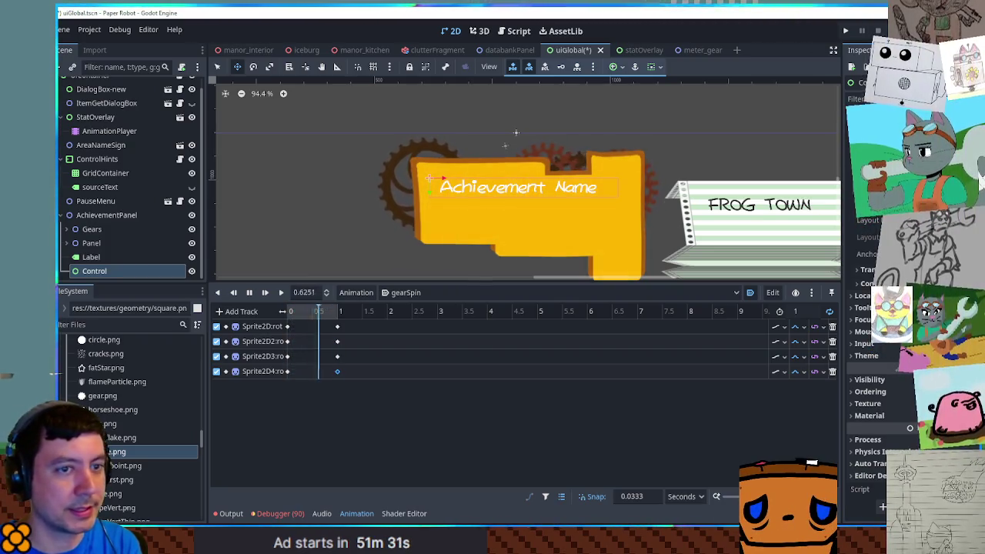
pyautogui.moveTo(585, 190); pyautogui.dragTo(576, 189)
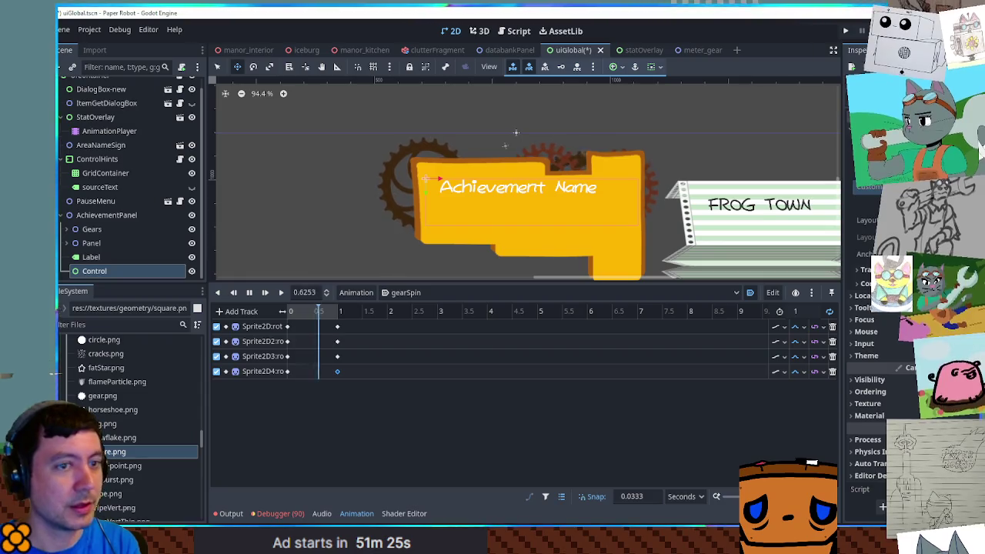
pyautogui.moveTo(95, 273); pyautogui.dragTo(97, 260)
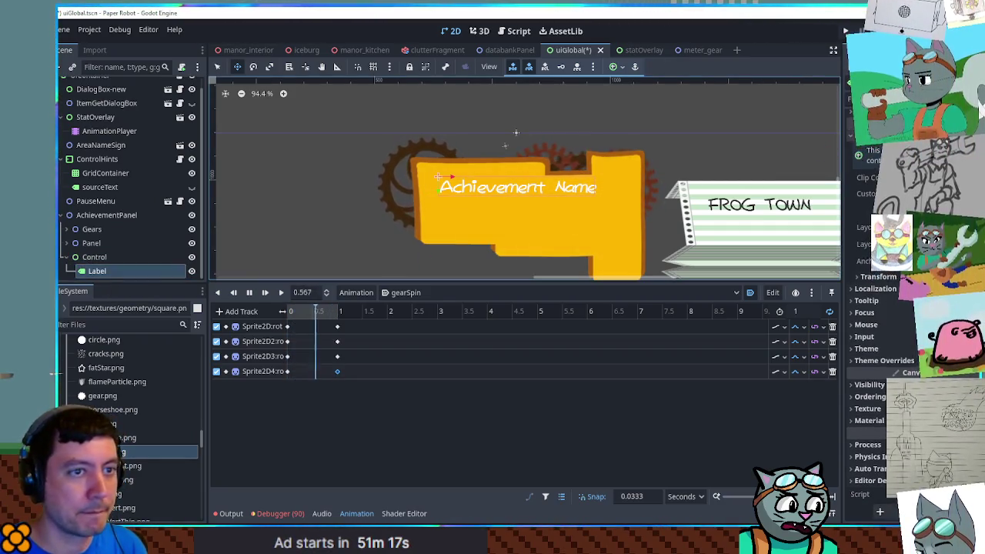
pyautogui.write('test')
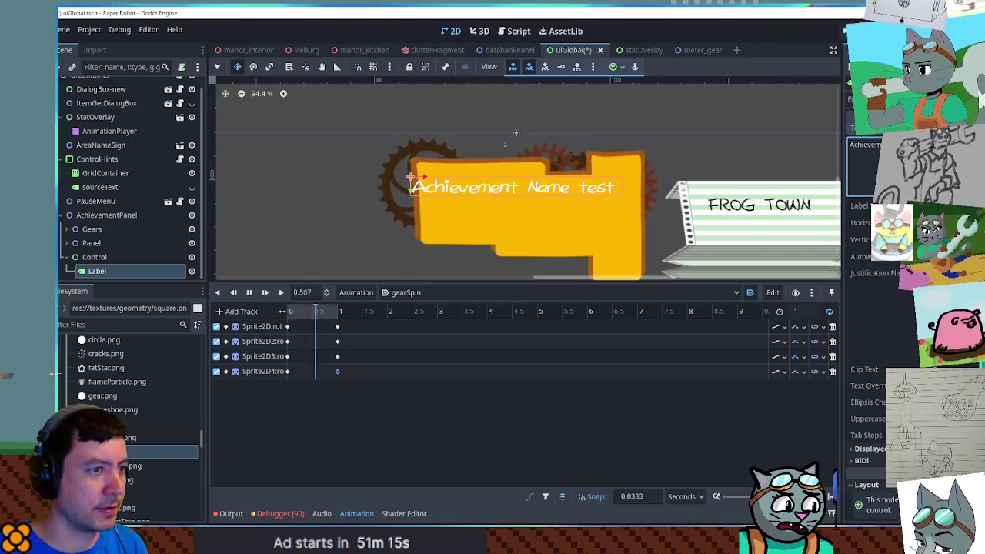
pyautogui.write(' testest')
pyautogui.hotkey('ctrl', 'z')
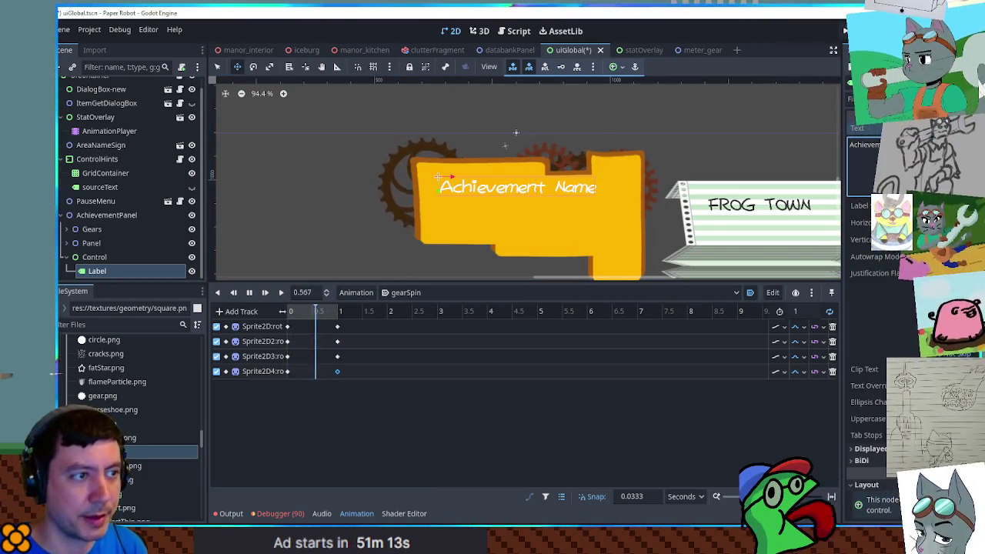
pyautogui.scroll(-3, 895, 250)
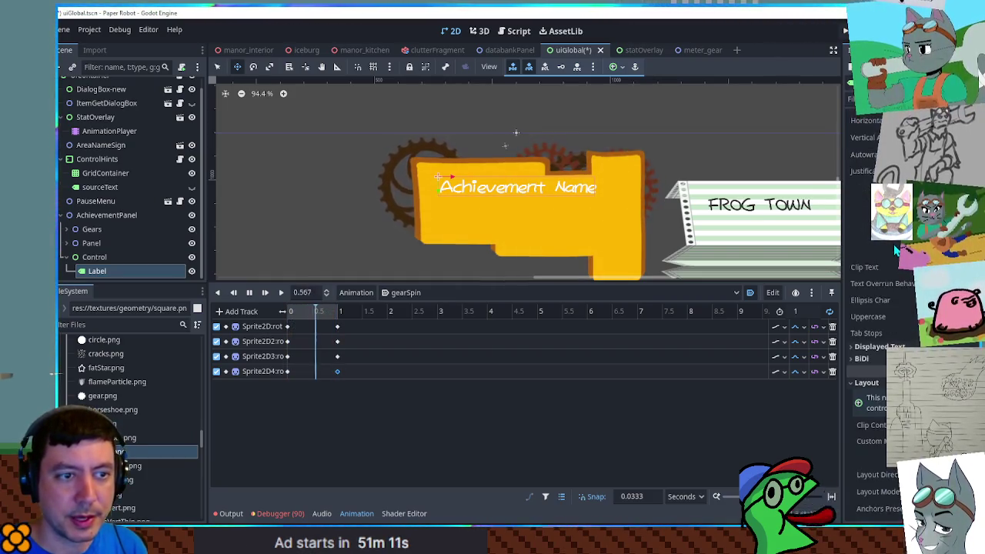
pyautogui.scroll(3, 895, 250)
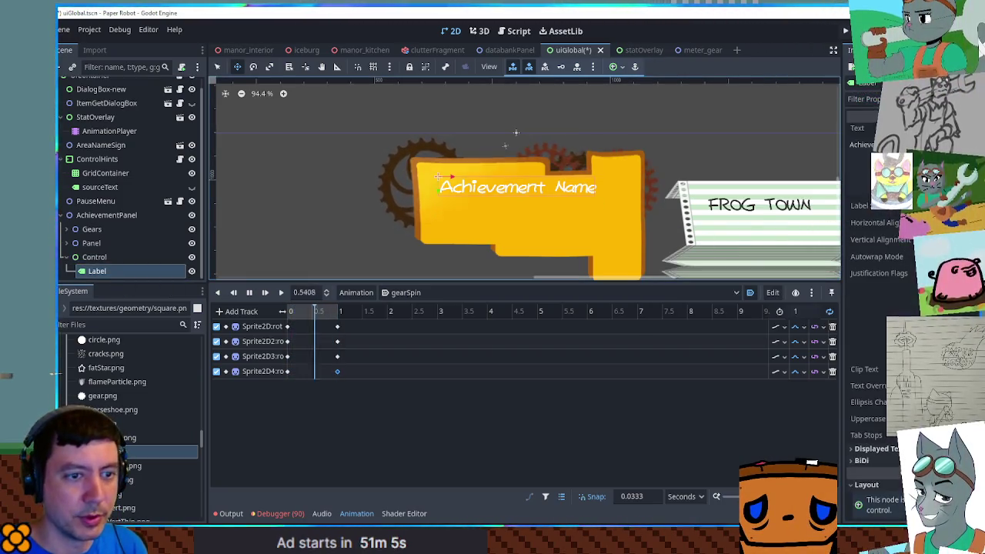
pyautogui.scroll(-3, 877, 308)
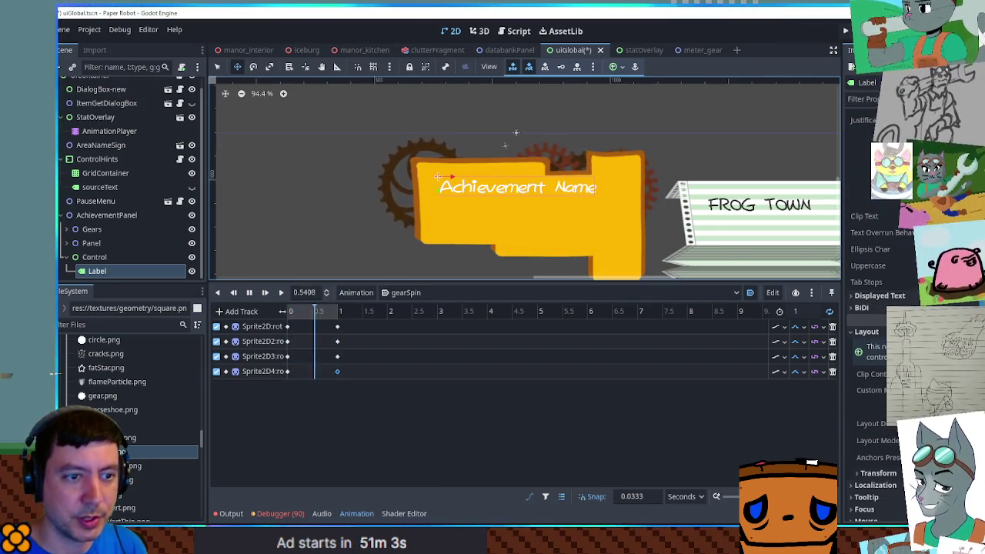
pyautogui.scroll(-2, 877, 307)
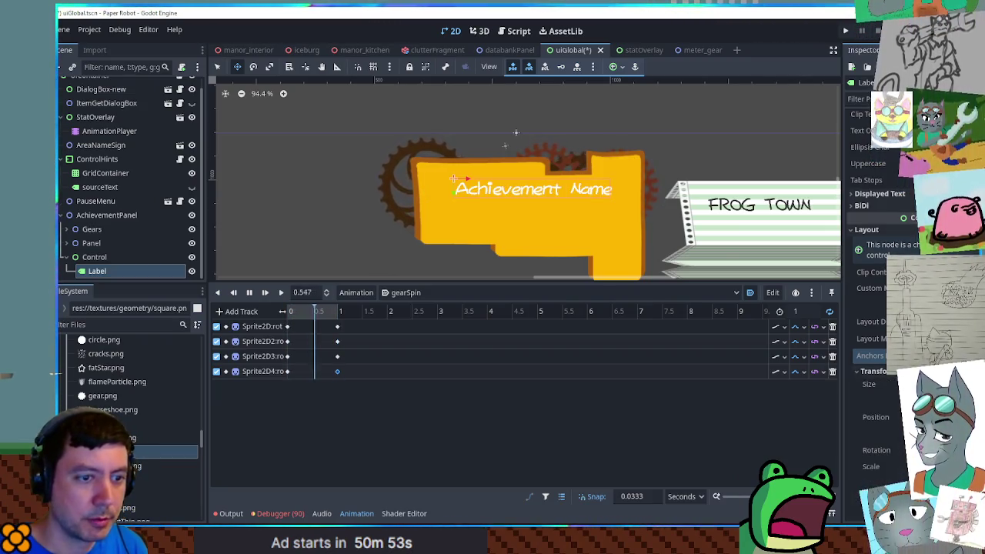
pyautogui.scroll(-3, 877, 308)
pyautogui.scroll(5, 862, 356)
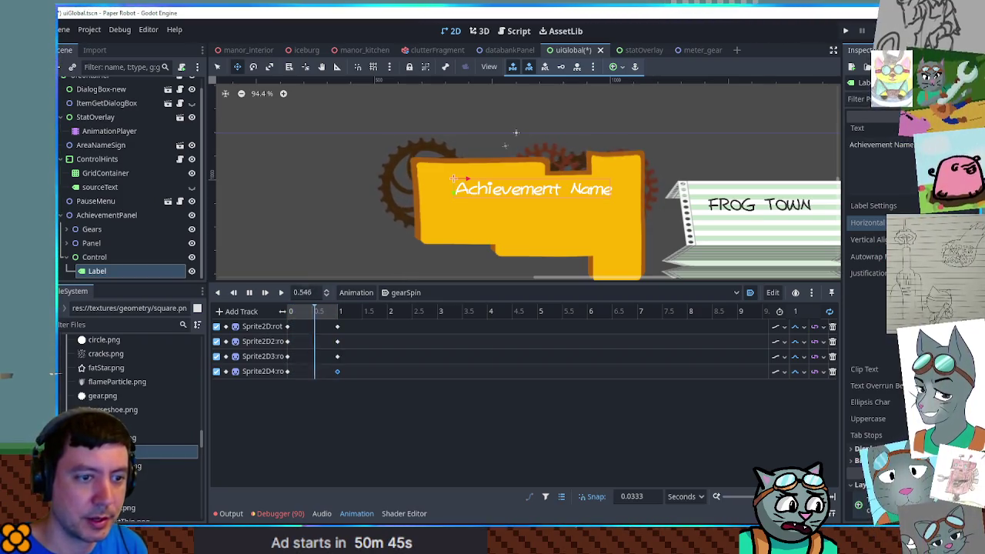
pyautogui.scroll(-3, 896, 385)
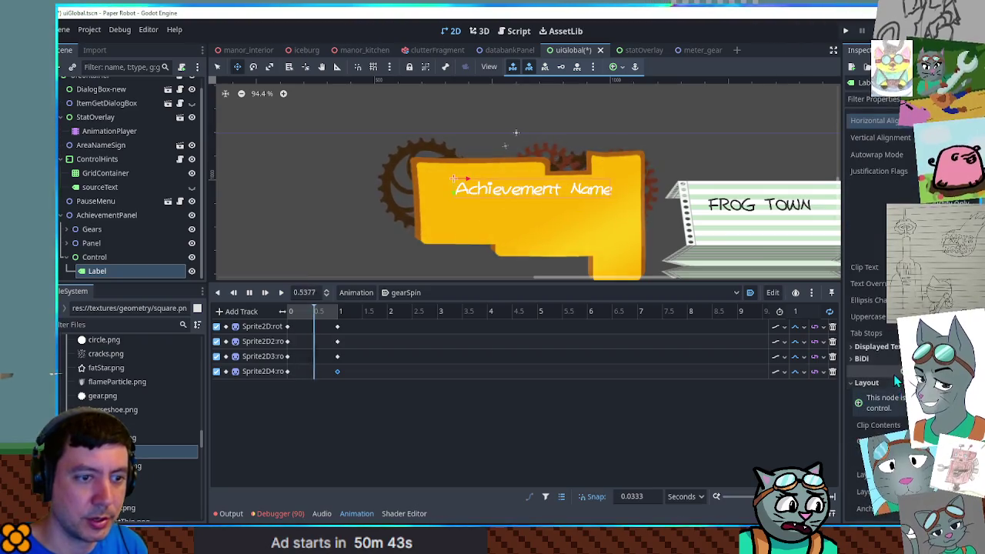
pyautogui.scroll(3, 877, 347)
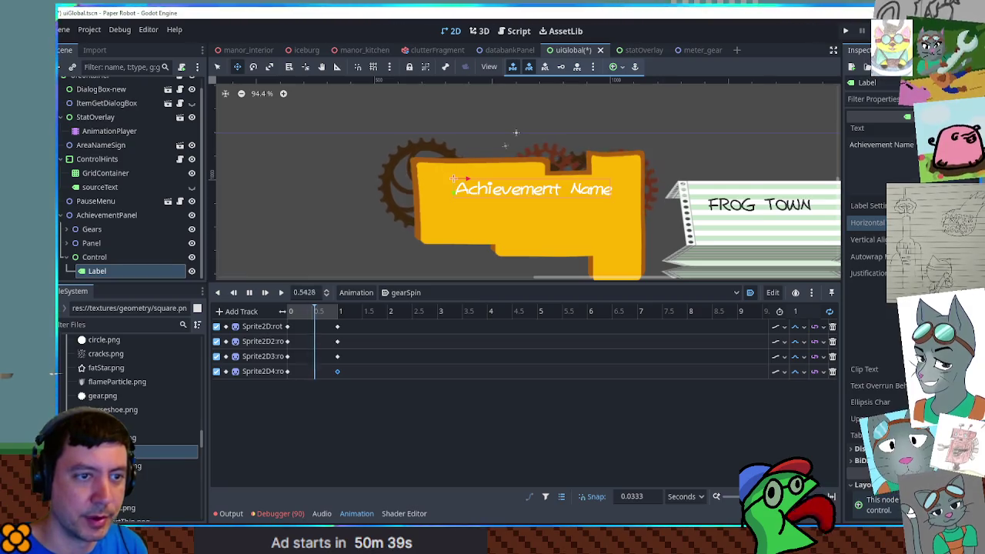
pyautogui.scroll(-10, 862, 282)
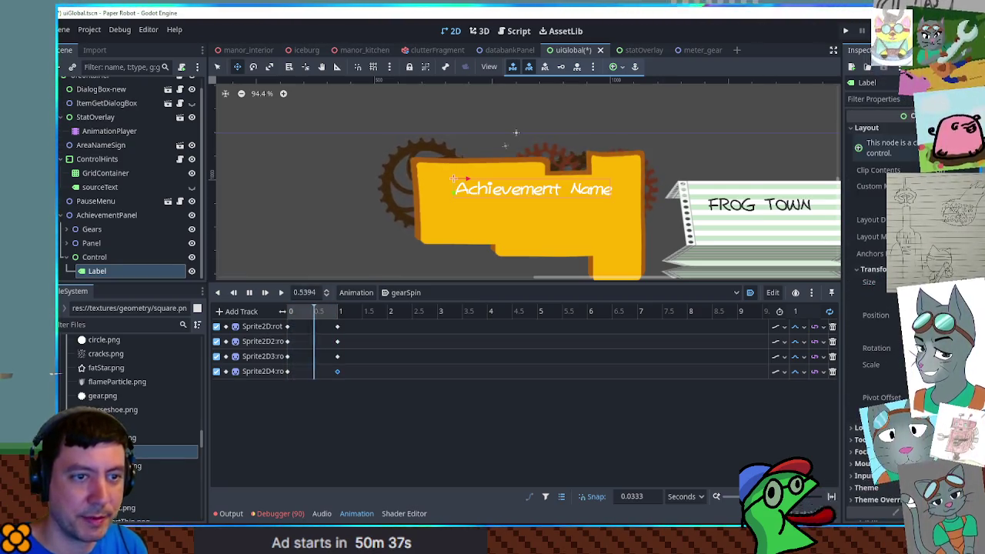
pyautogui.moveTo(885, 186)
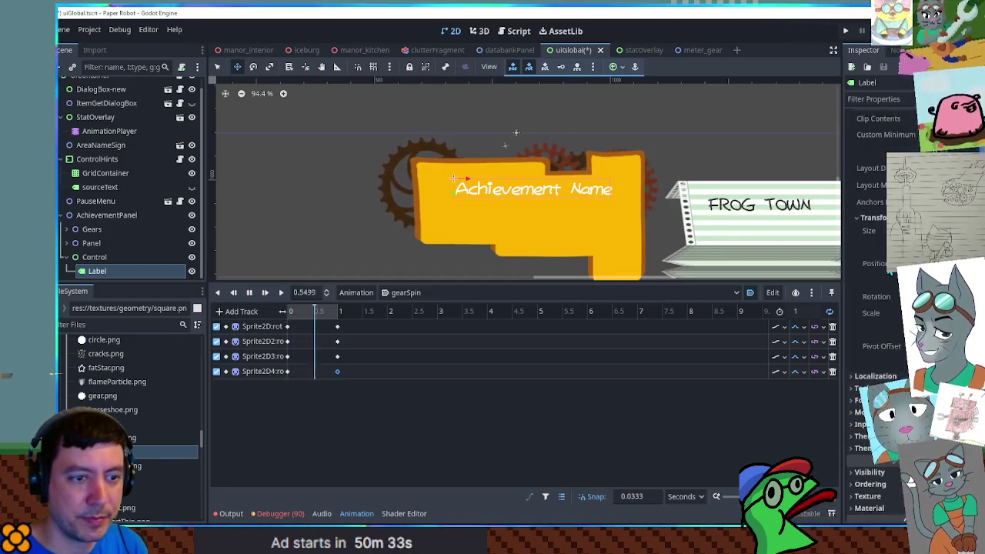
pyautogui.scroll(-3, 885, 231)
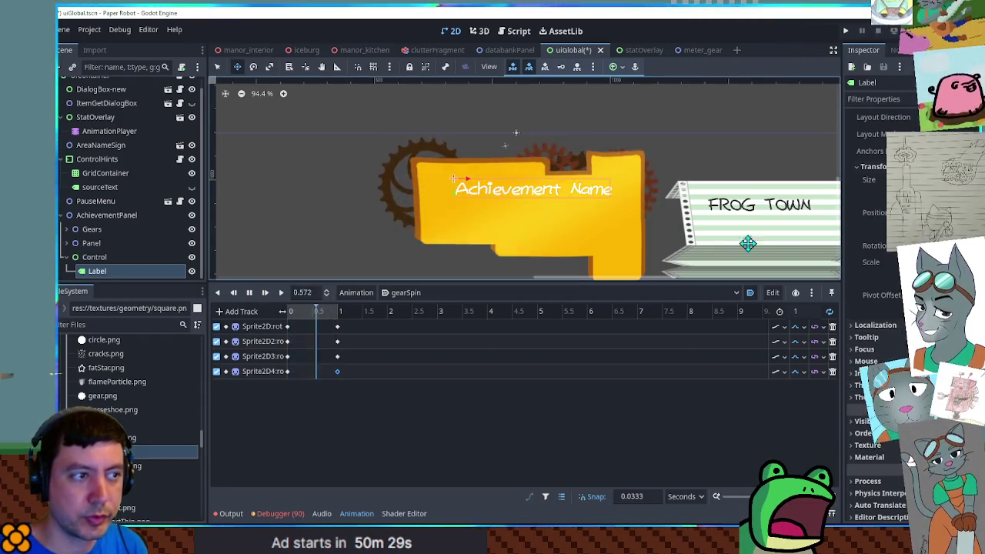
pyautogui.scroll(5, 896, 332)
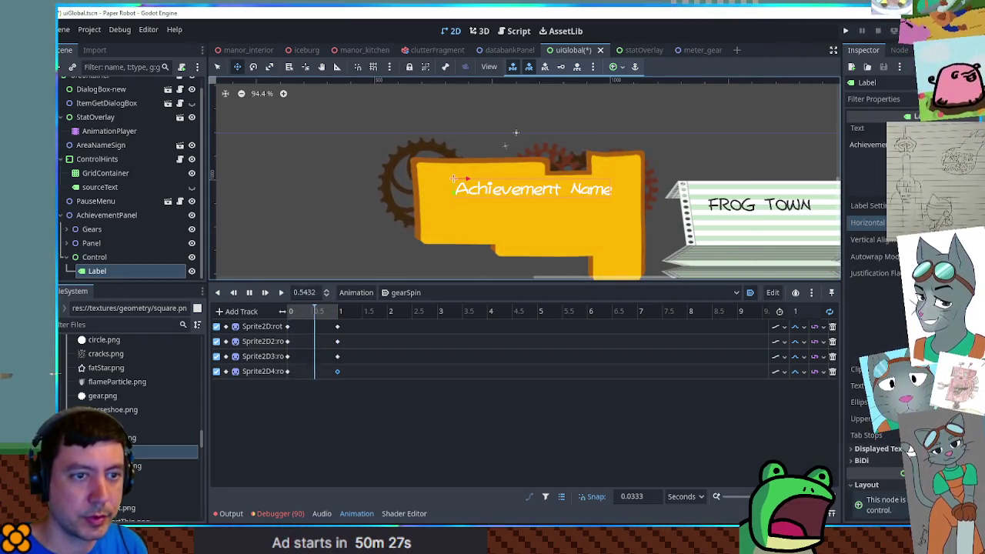
# Step: Change the Label text to 'Achievement Name t' with autowrap so it wraps onto two lines
pyautogui.click(865, 166)
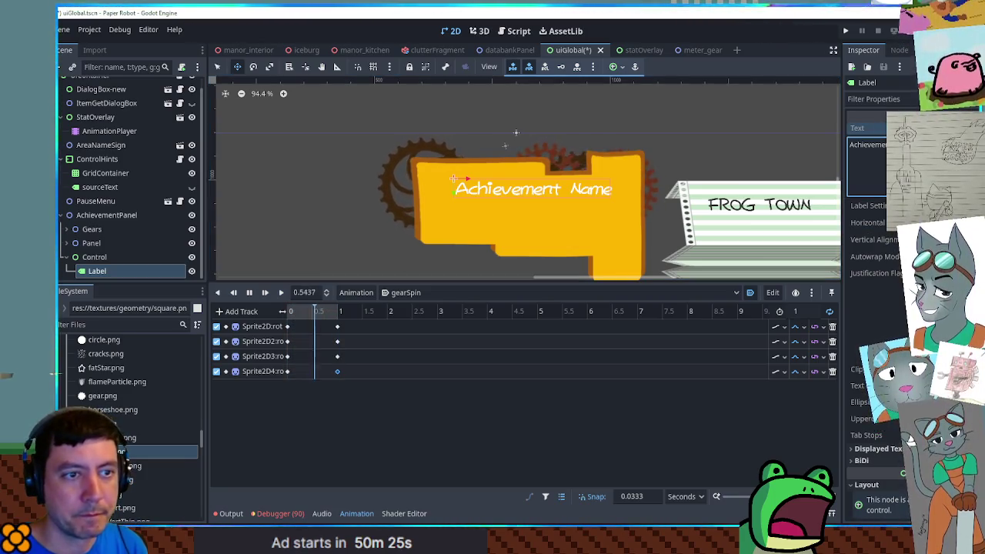
pyautogui.write('test test')
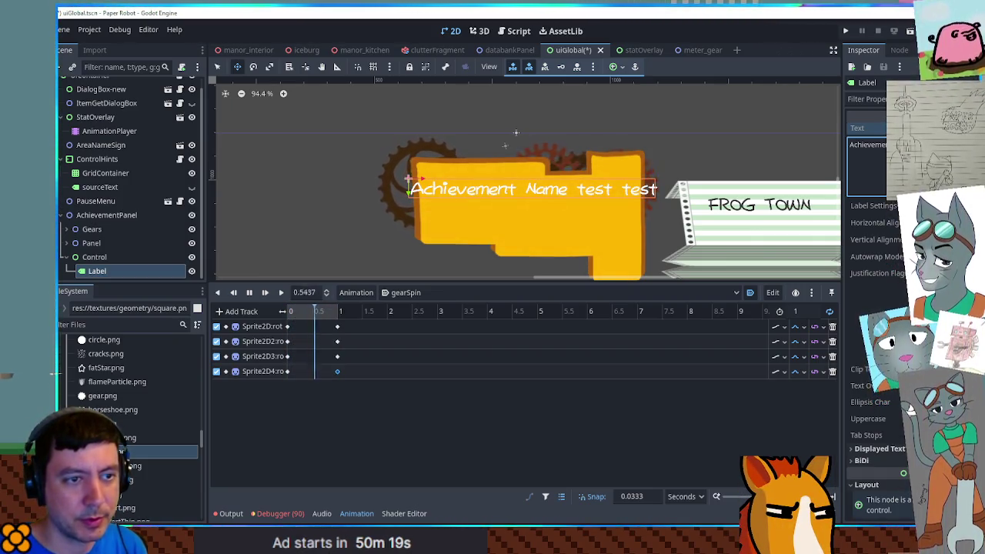
pyautogui.click(877, 256)
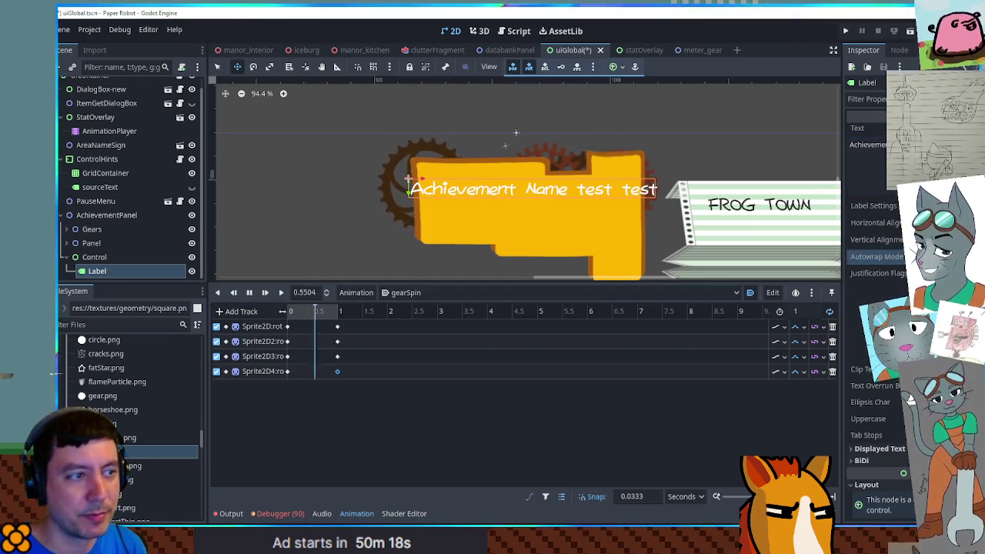
pyautogui.click(910, 394)
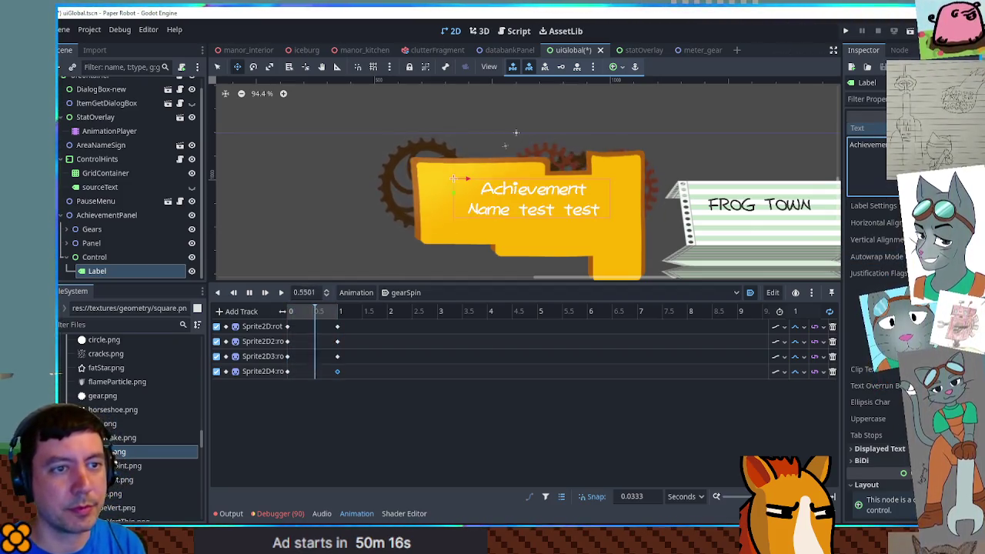
pyautogui.hotkey('ctrl', 'z')
pyautogui.hotkey('ctrl', 'z')
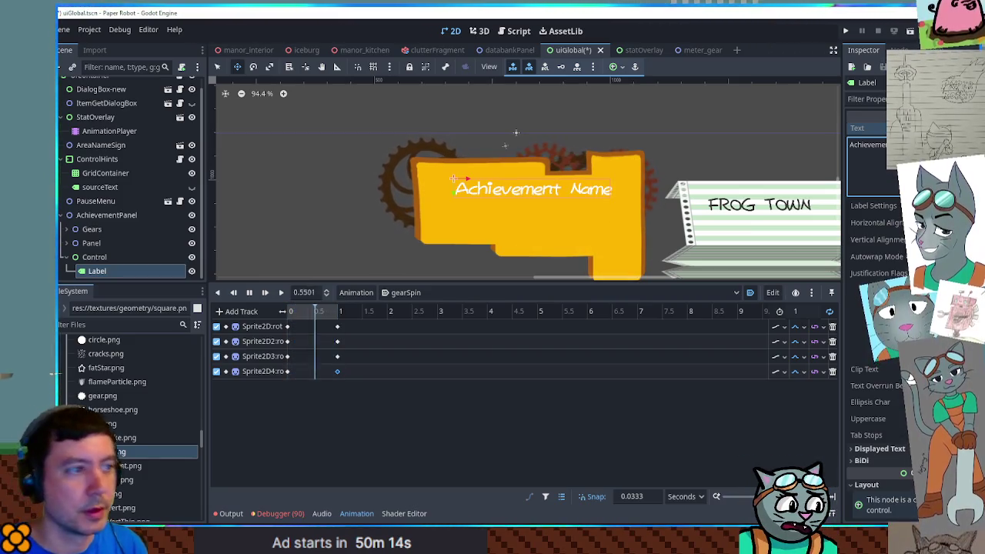
pyautogui.hotkey('ctrl', 'shift', 'z')
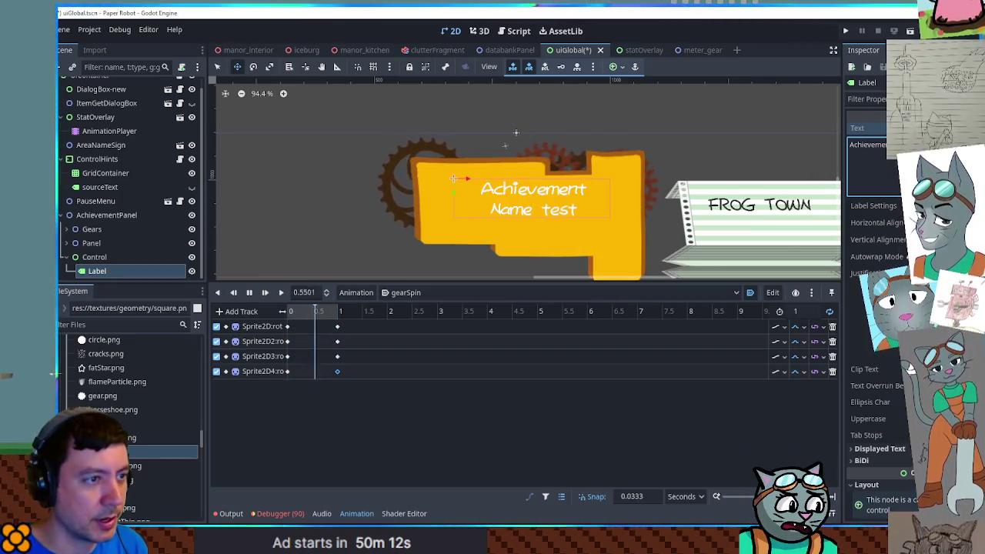
pyautogui.press('BackSpace')
pyautogui.press('BackSpace')
pyautogui.press('BackSpace')
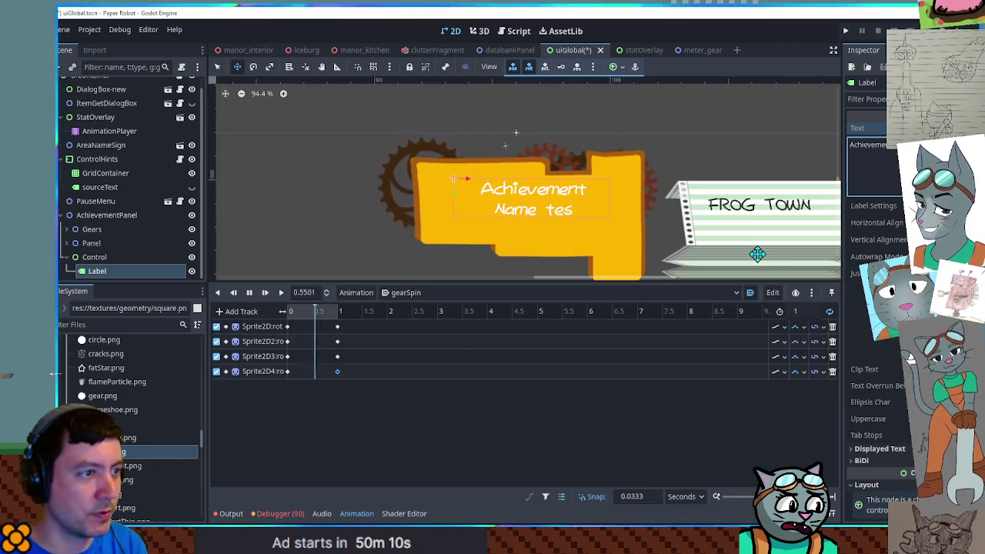
pyautogui.write('t')
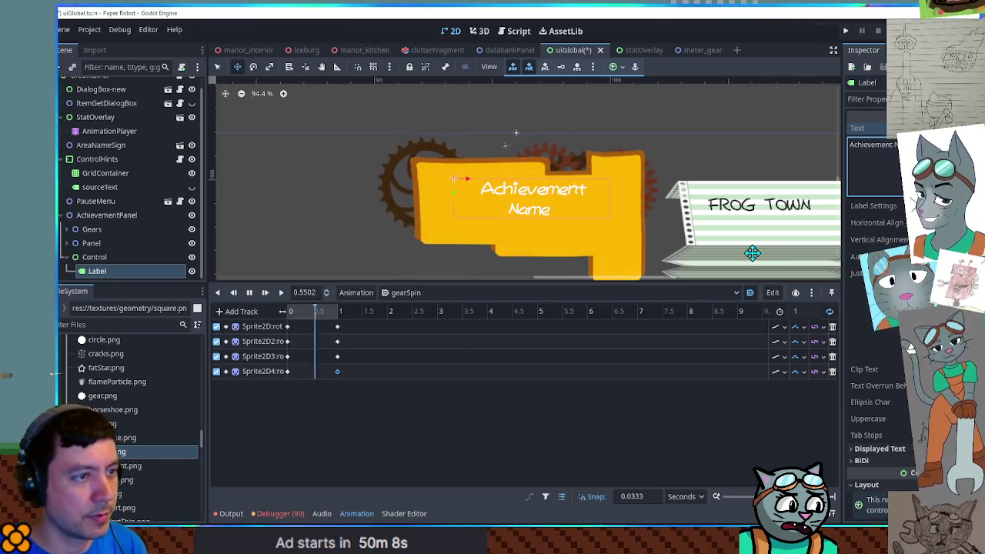
# Step: Review the Control and Label properties, scrolling the Inspector through Layout and Transform
pyautogui.click(96, 257)
pyautogui.click(98, 271)
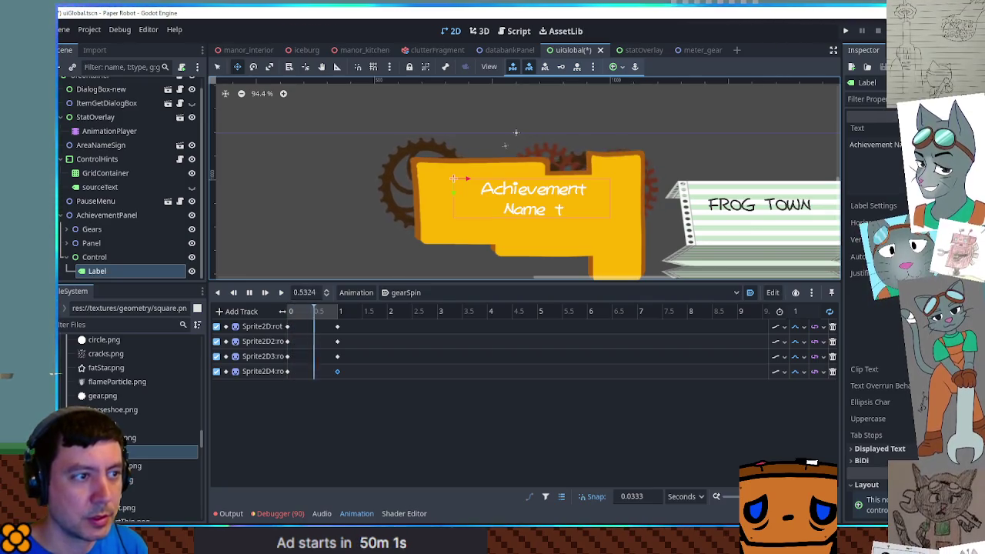
pyautogui.scroll(-5, 862, 219)
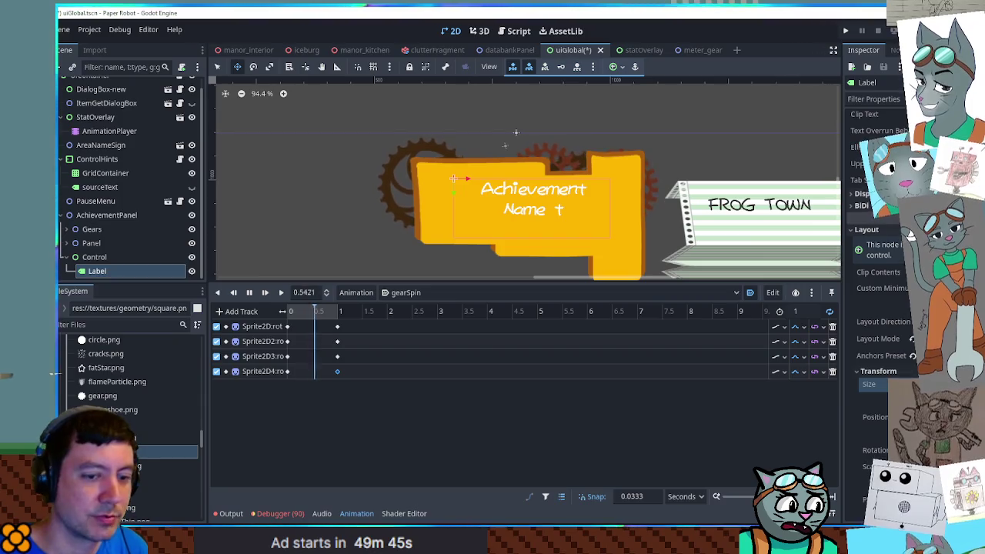
pyautogui.scroll(-2, 877, 254)
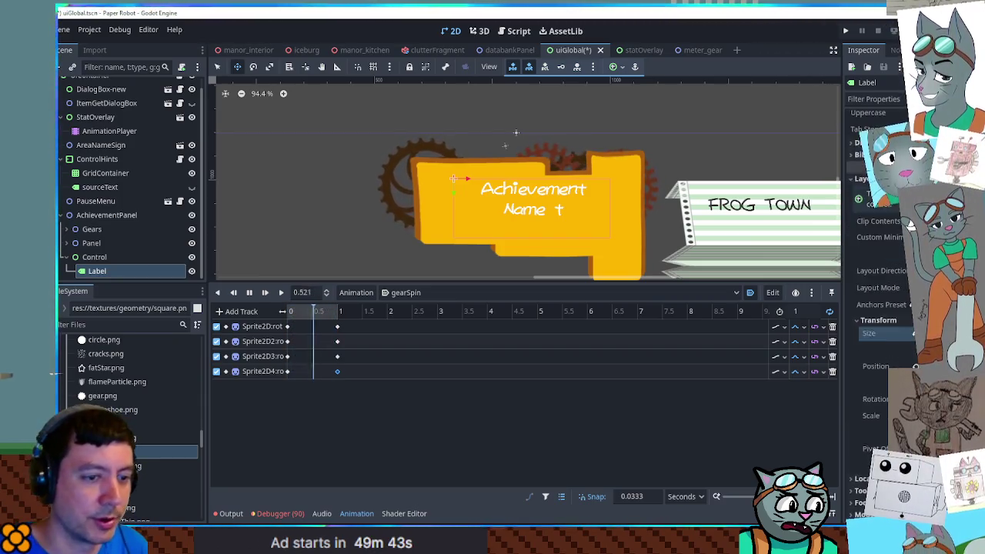
pyautogui.scroll(-2, 910, 223)
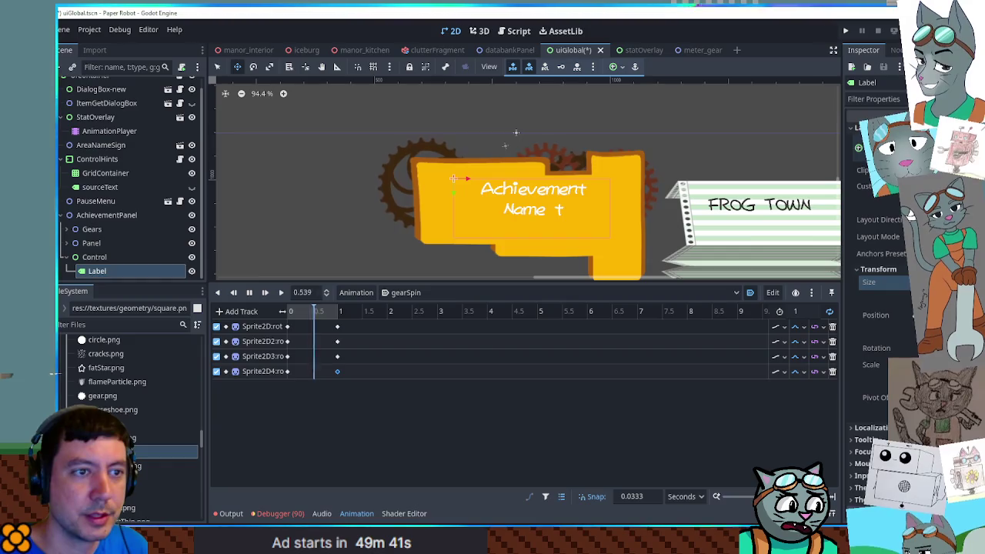
pyautogui.scroll(1, 910, 202)
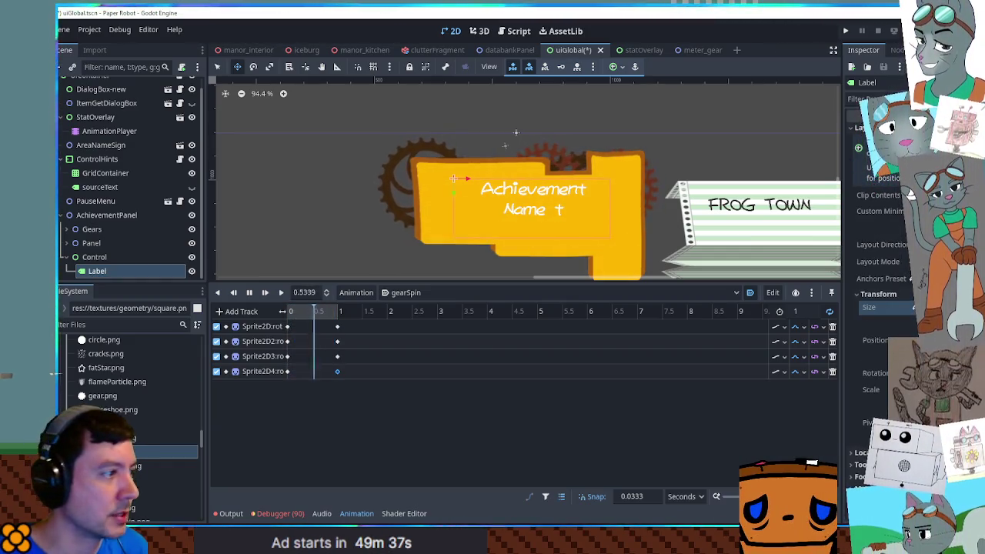
pyautogui.rightClick(97, 260)
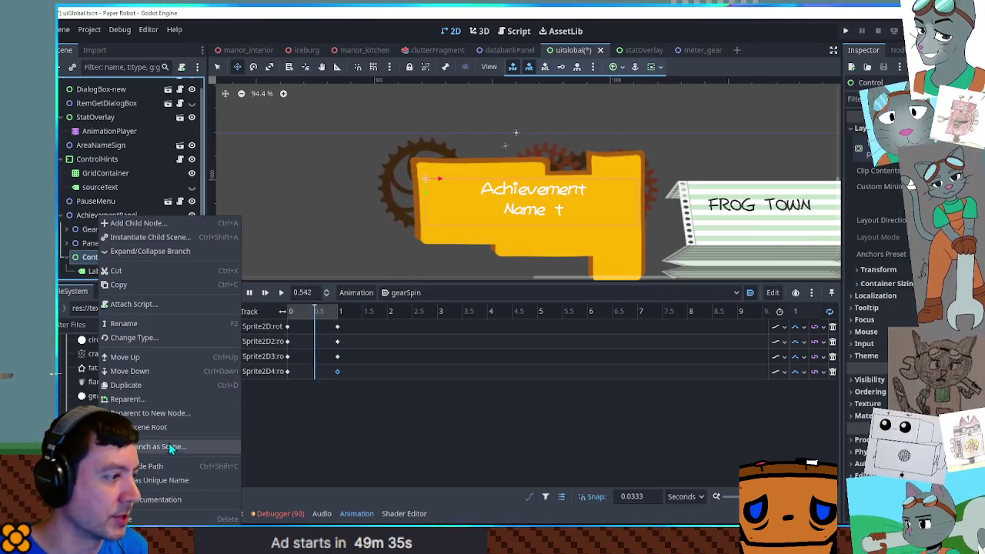
# Step: Change the Control node's type to Container
pyautogui.click(157, 340)
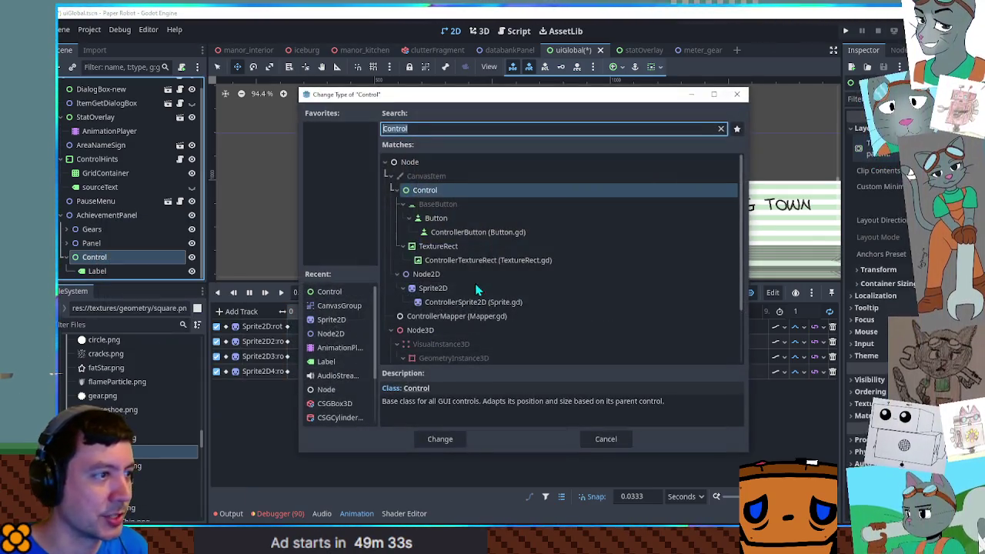
pyautogui.click(721, 130)
pyautogui.scroll(-3, 406, 231)
pyautogui.scroll(3, 435, 231)
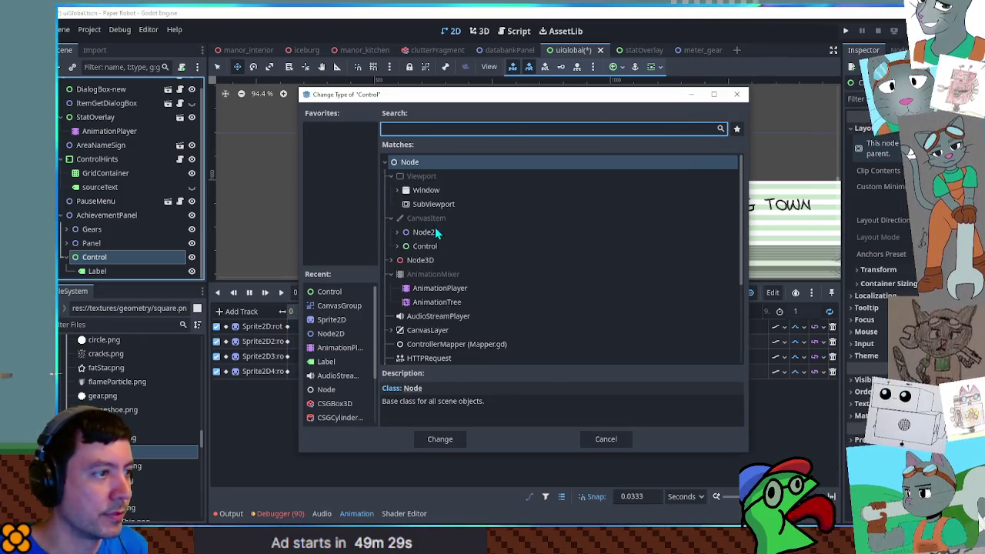
pyautogui.click(397, 246)
pyautogui.scroll(-3, 413, 242)
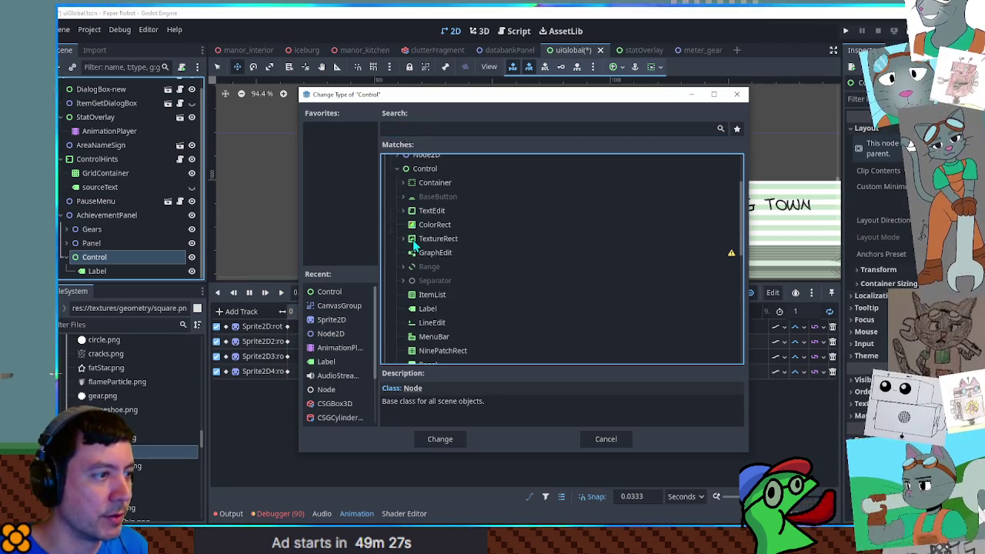
pyautogui.click(429, 183)
pyautogui.click(400, 182)
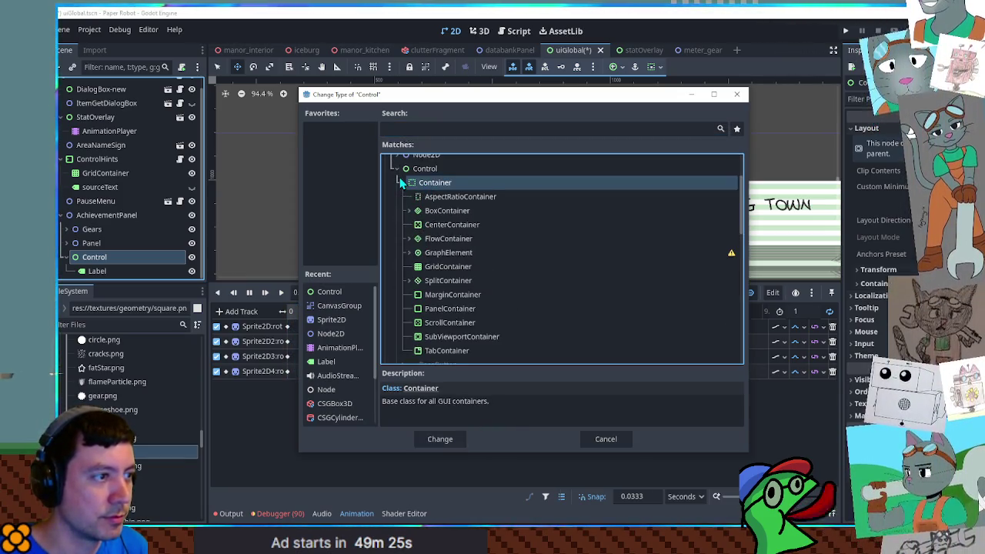
pyautogui.click(441, 441)
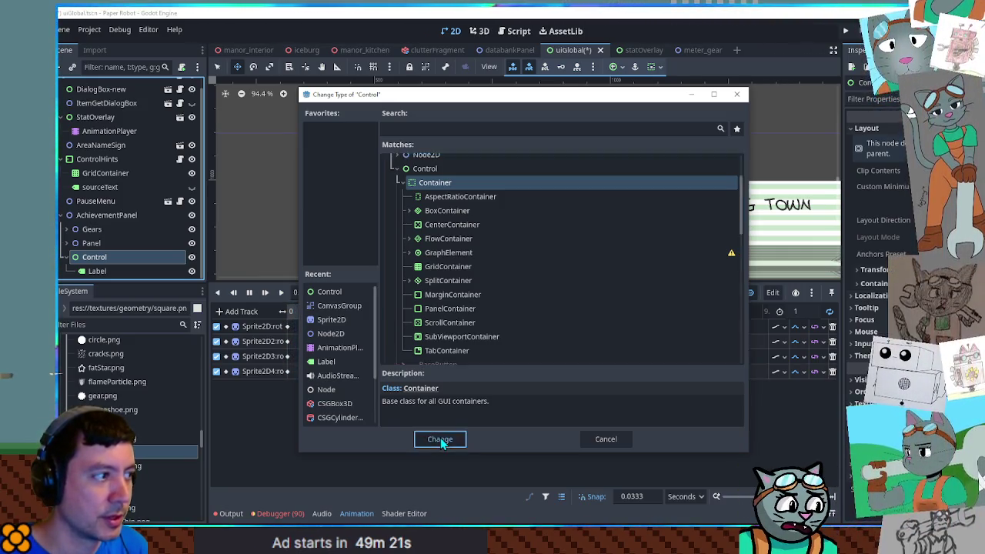
# Step: Change the node's type again to MarginContainer and check the Label's autowrap warning
pyautogui.rightClick(125, 256)
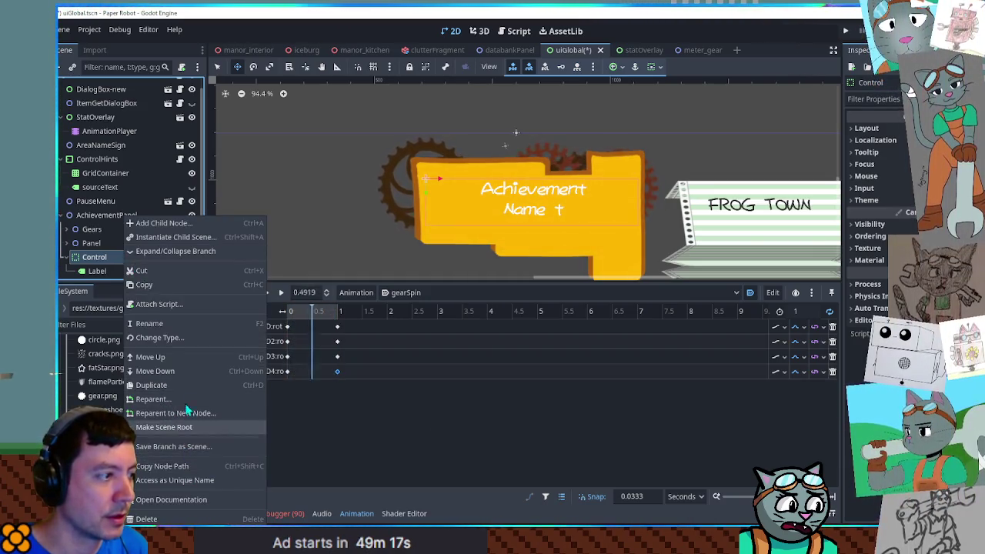
pyautogui.click(188, 338)
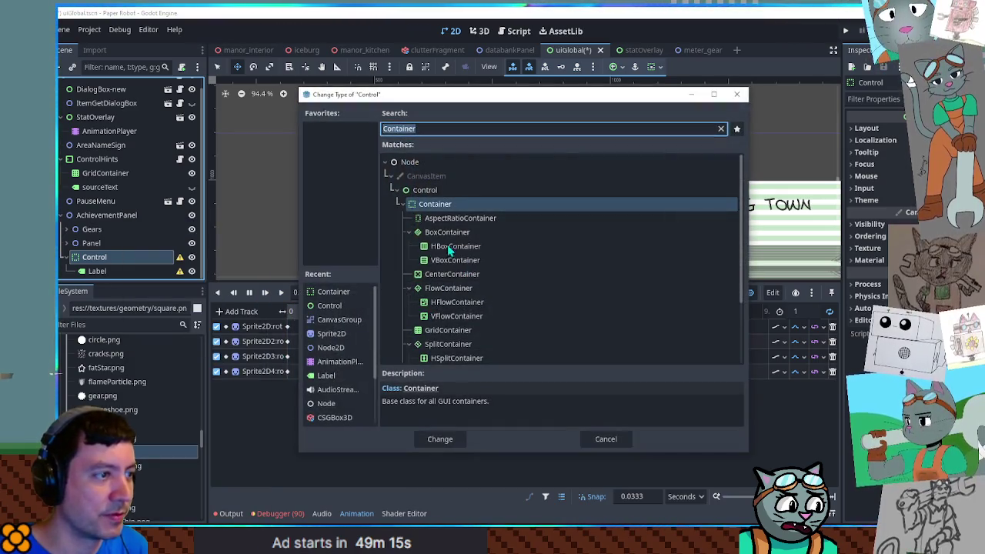
pyautogui.scroll(-3, 448, 241)
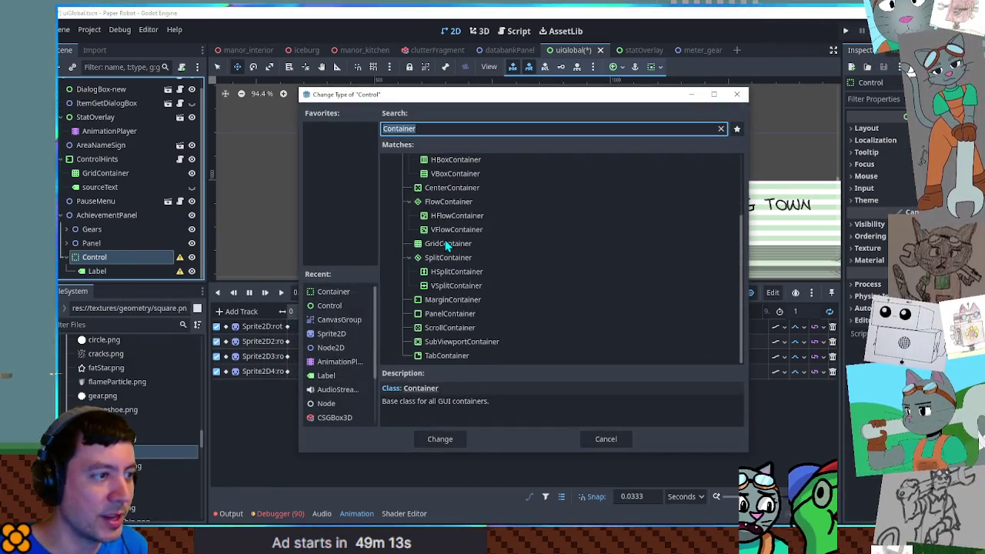
pyautogui.click(457, 302)
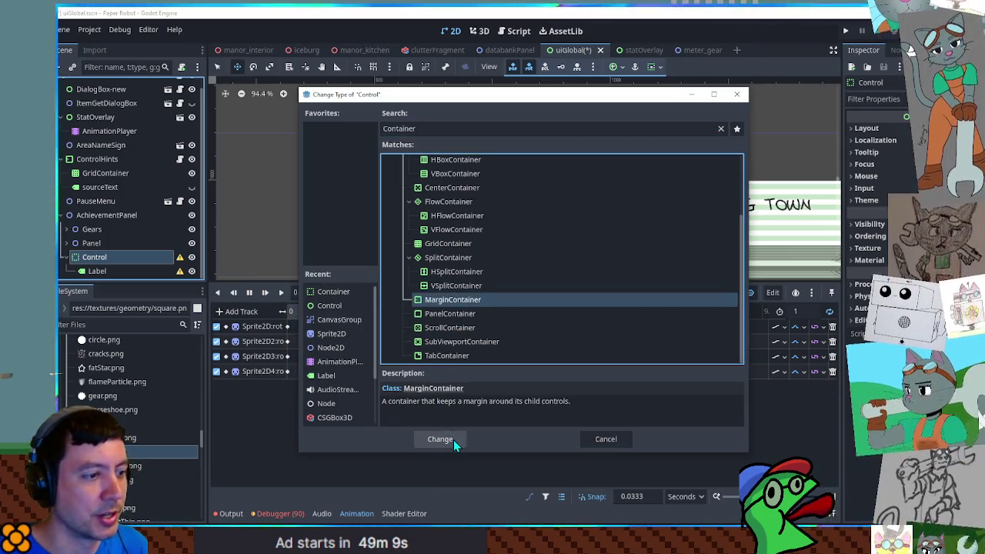
pyautogui.click(454, 439)
pyautogui.click(162, 274)
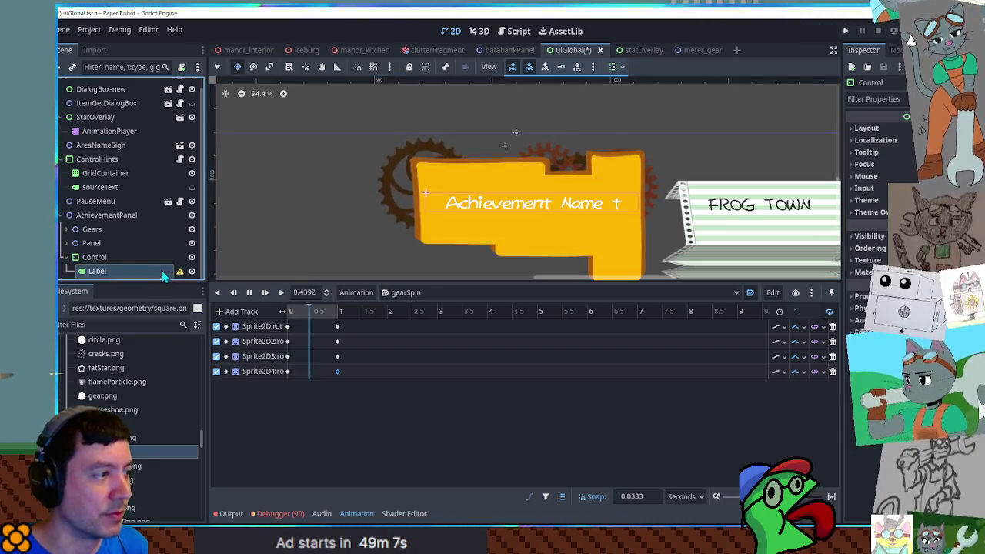
pyautogui.moveTo(180, 275)
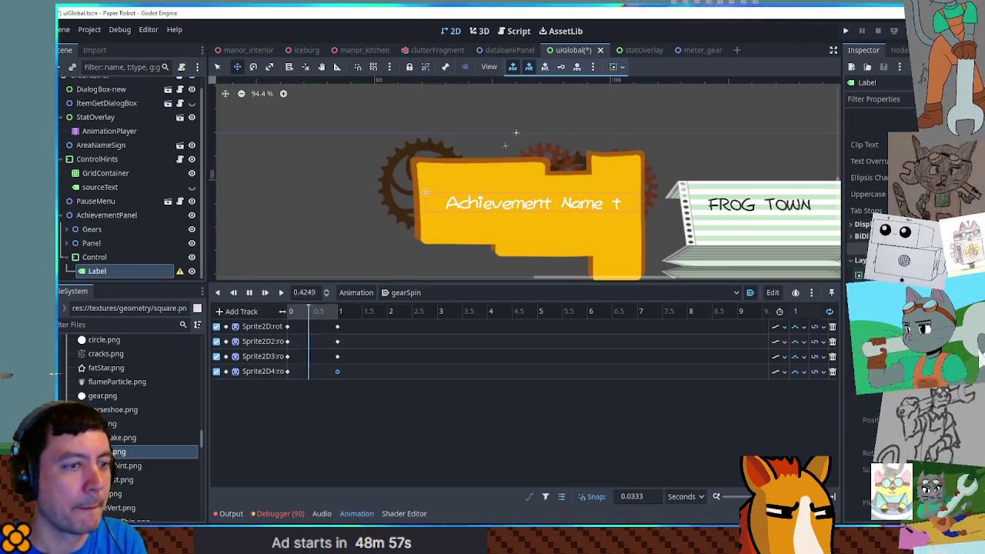
# Step: Test the Label with extra text 'testest astsdf', then delete it back to 'Achievement Name'
pyautogui.click(102, 260)
pyautogui.click(100, 271)
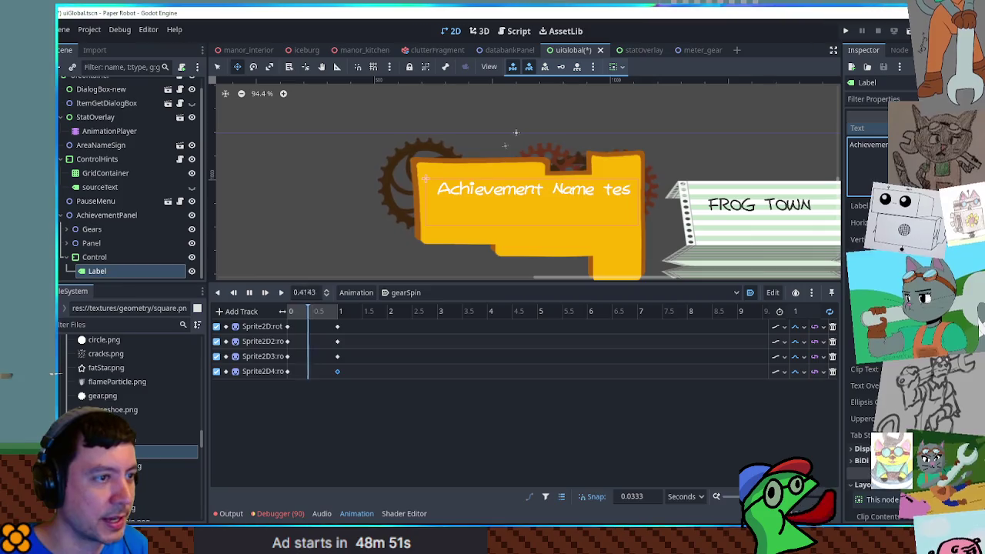
pyautogui.write('test testest astsdf')
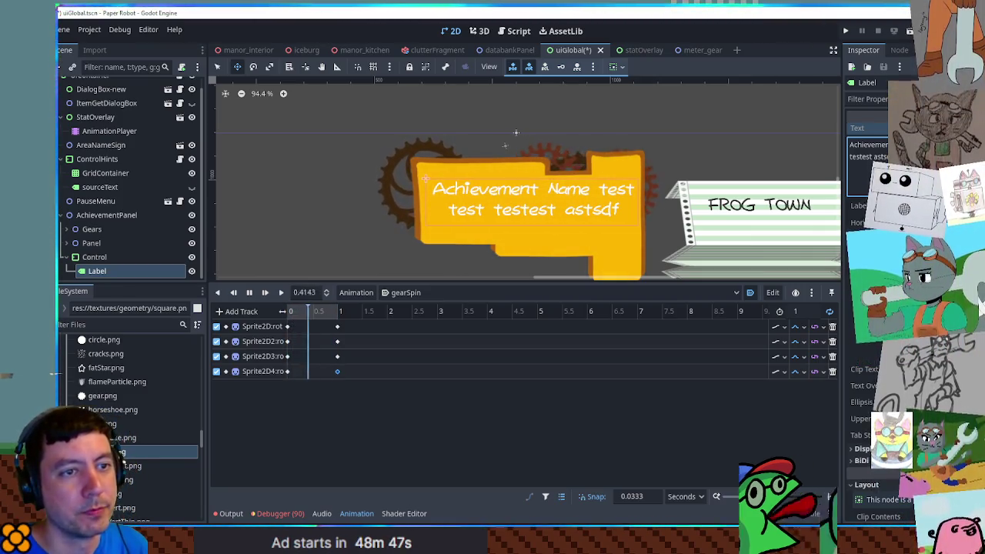
pyautogui.press('BackSpace')
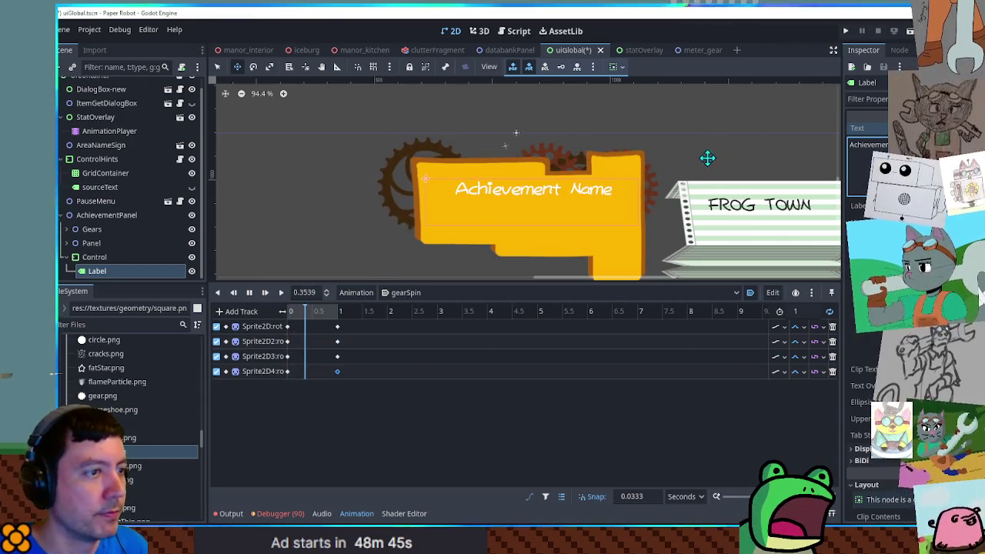
pyautogui.scroll(-4, 539, 177)
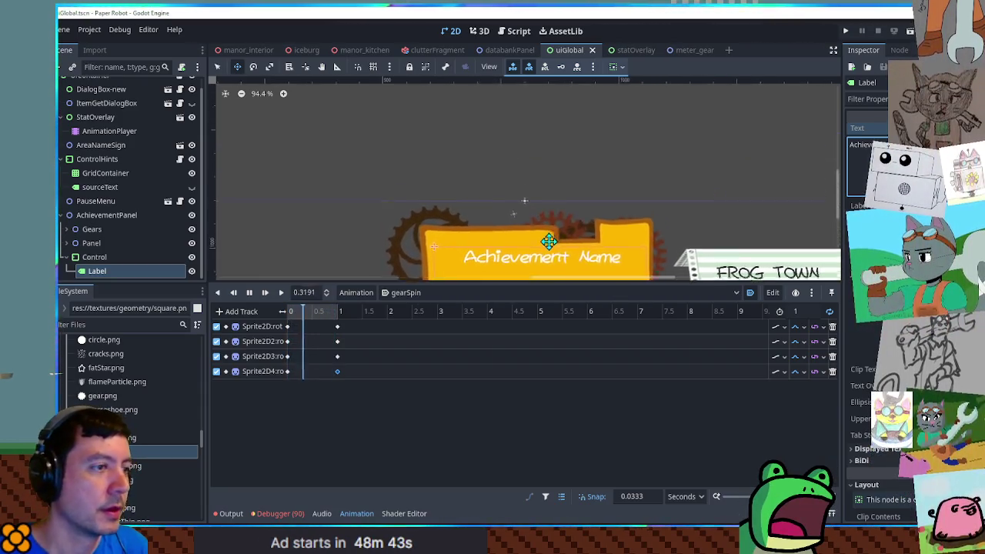
pyautogui.scroll(-3, 554, 255)
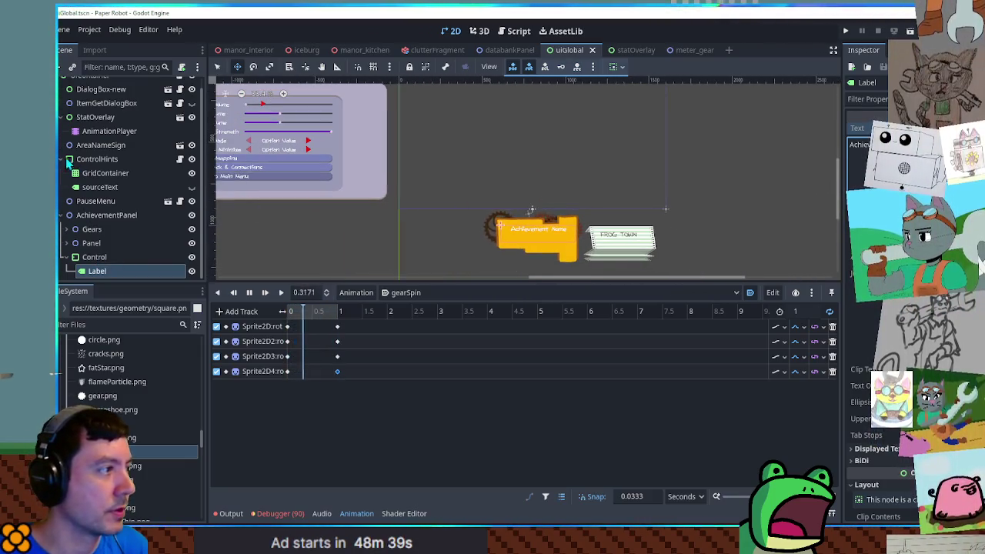
# Step: Add an AnimationPlayer under AchievementPanel, undo it, and save the uiGlobal scene
pyautogui.scroll(1, 67, 257)
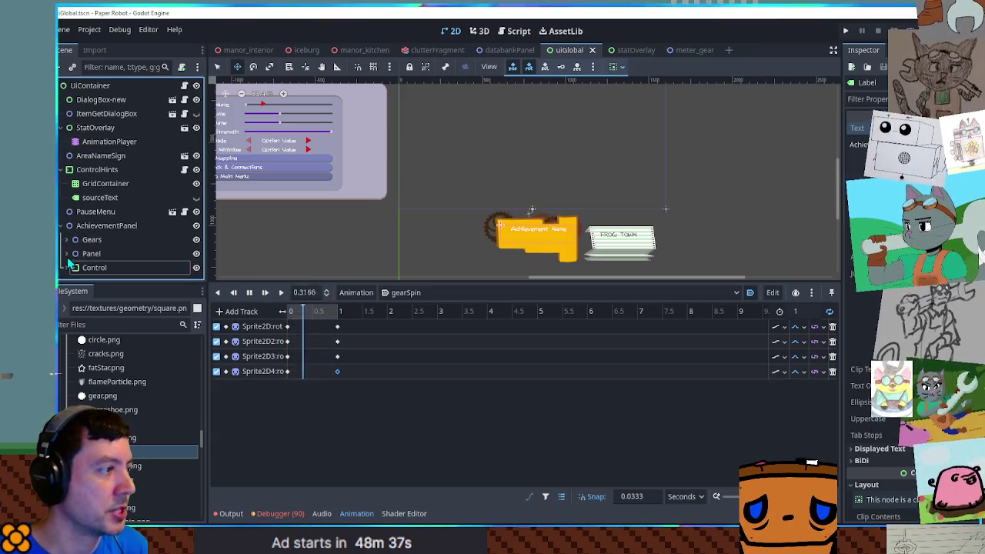
pyautogui.click(107, 226)
pyautogui.hotkey('ctrl', 'a')
pyautogui.write('anim')
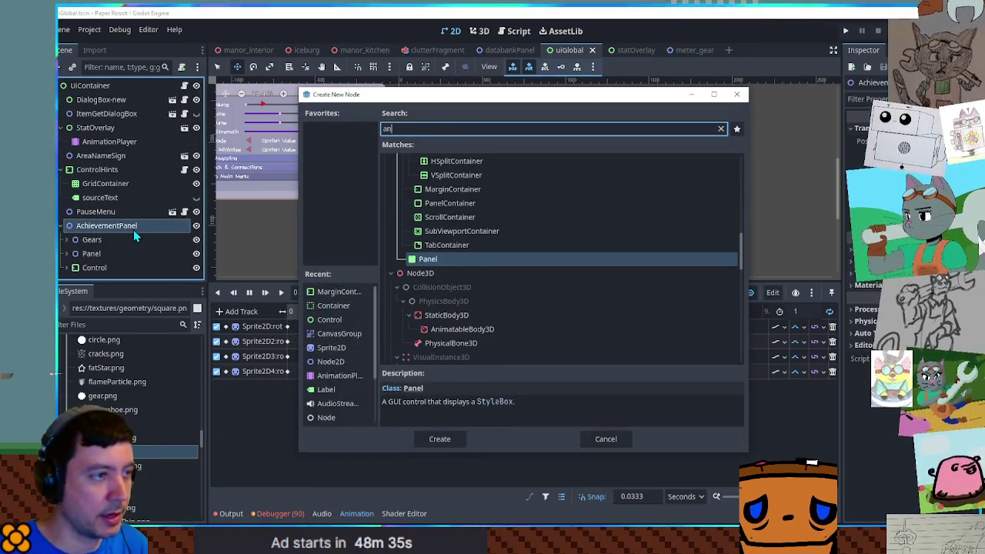
pyautogui.press('Up')
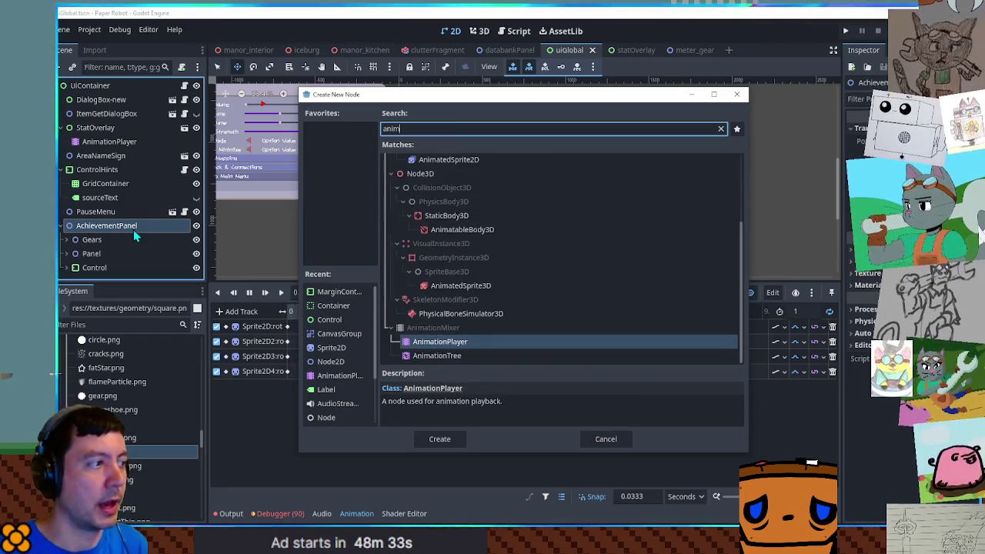
pyautogui.press('Return')
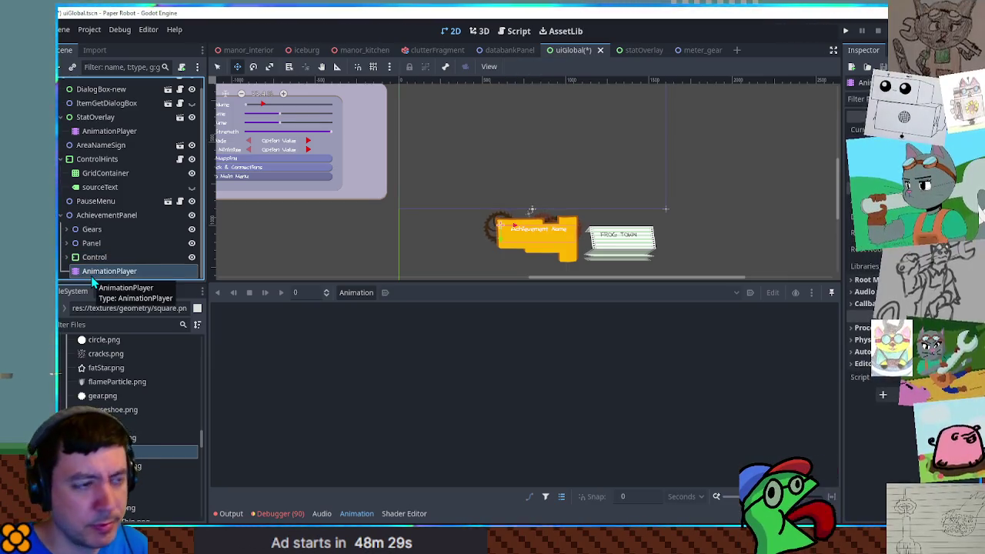
pyautogui.hotkey('ctrl', 'z')
pyautogui.hotkey('ctrl', 's')
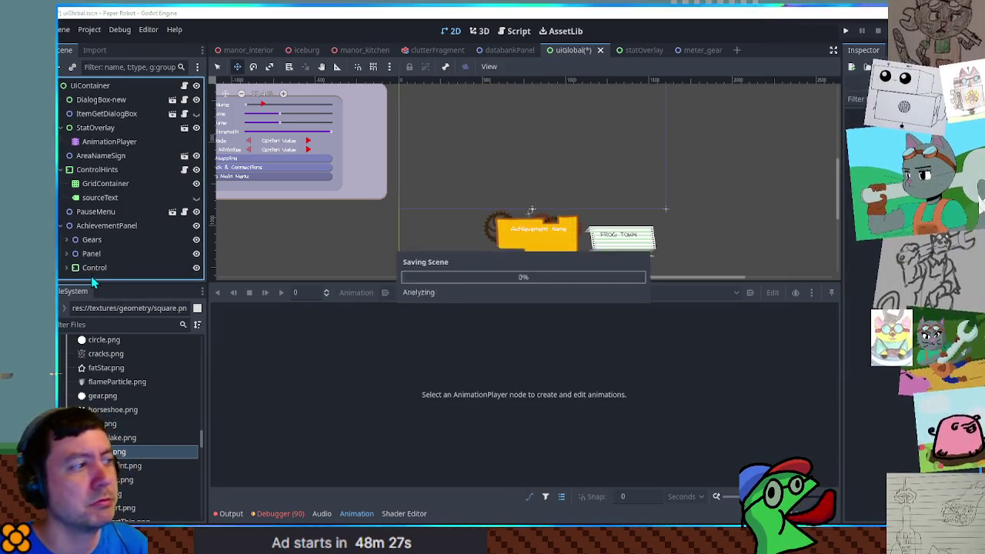
# Step: Close the meter_gear and statOverlay scene tabs and hide the animation panel
pyautogui.click(100, 225)
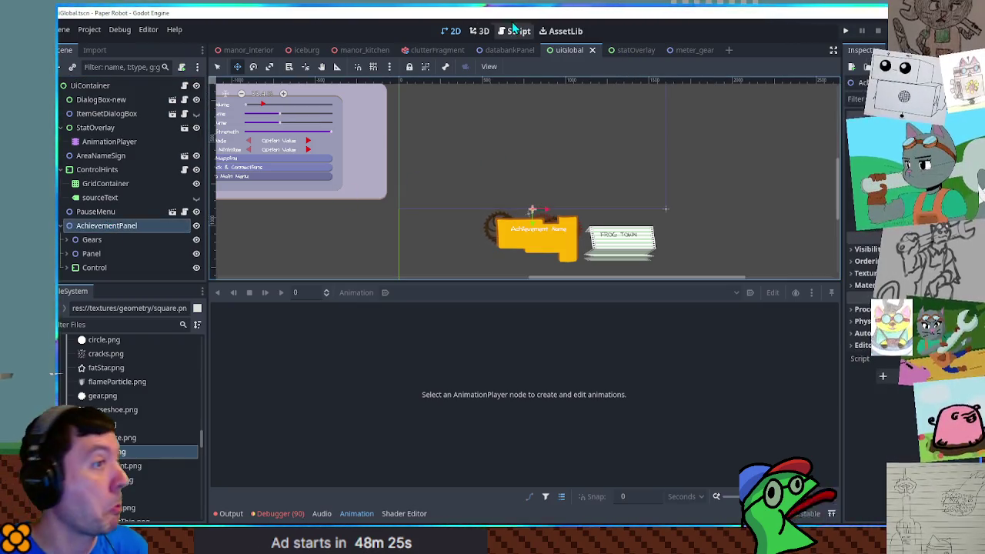
pyautogui.click(690, 51)
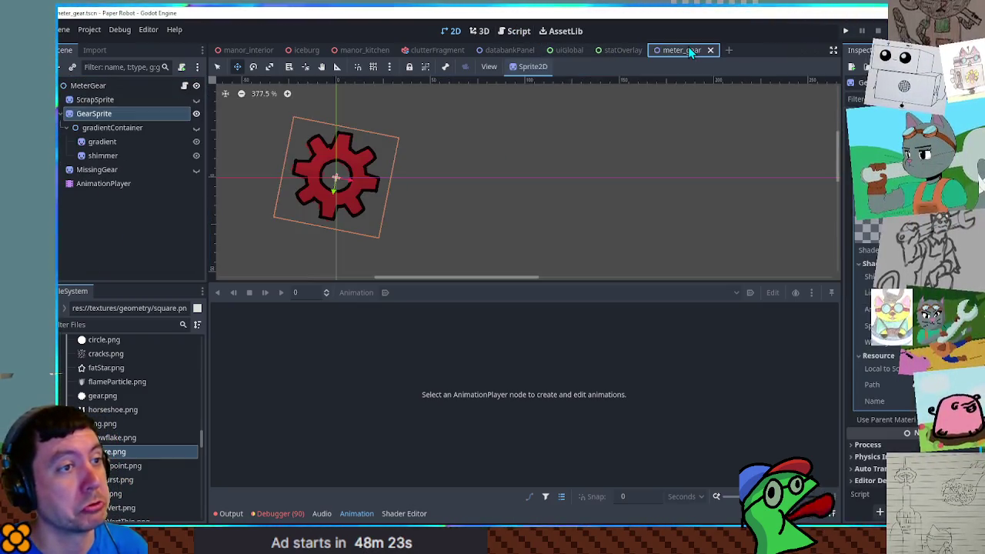
pyautogui.middleClick(688, 47)
pyautogui.middleClick(630, 47)
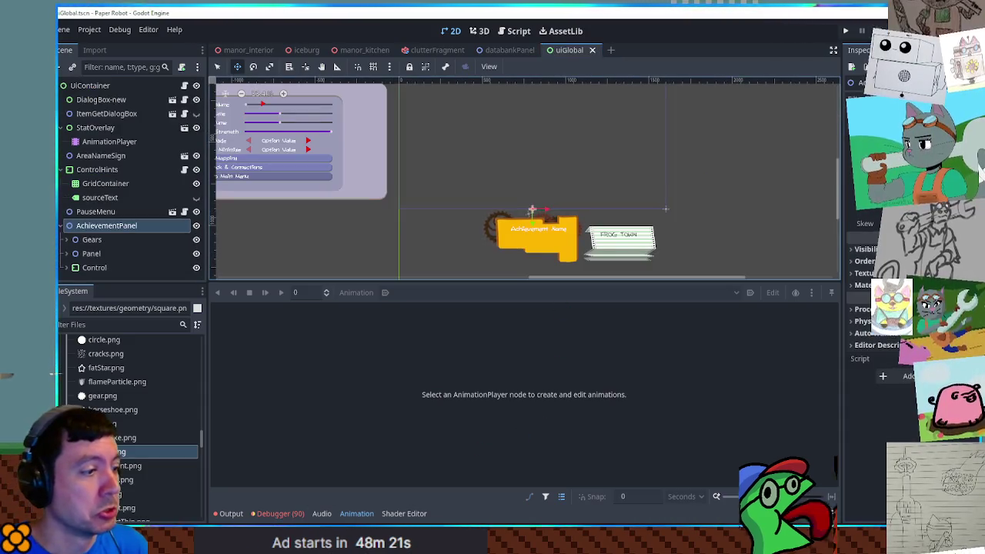
pyautogui.click(356, 513)
pyautogui.keyDown('alt'); pyautogui.rightClick(536, 176); pyautogui.keyUp('alt')
pyautogui.click(557, 178)
pyautogui.scroll(3, 556, 192)
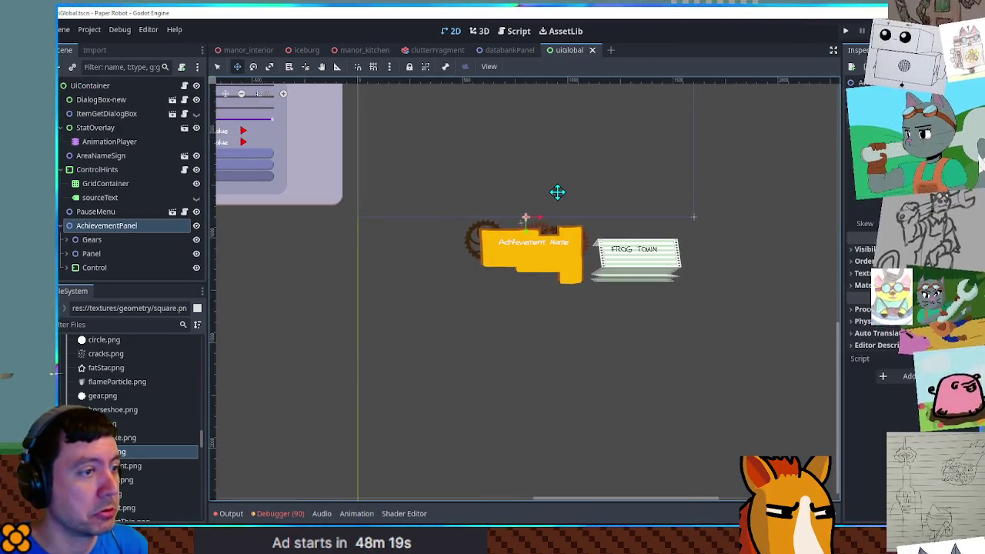
pyautogui.click(514, 32)
pyautogui.scroll(2, 549, 198)
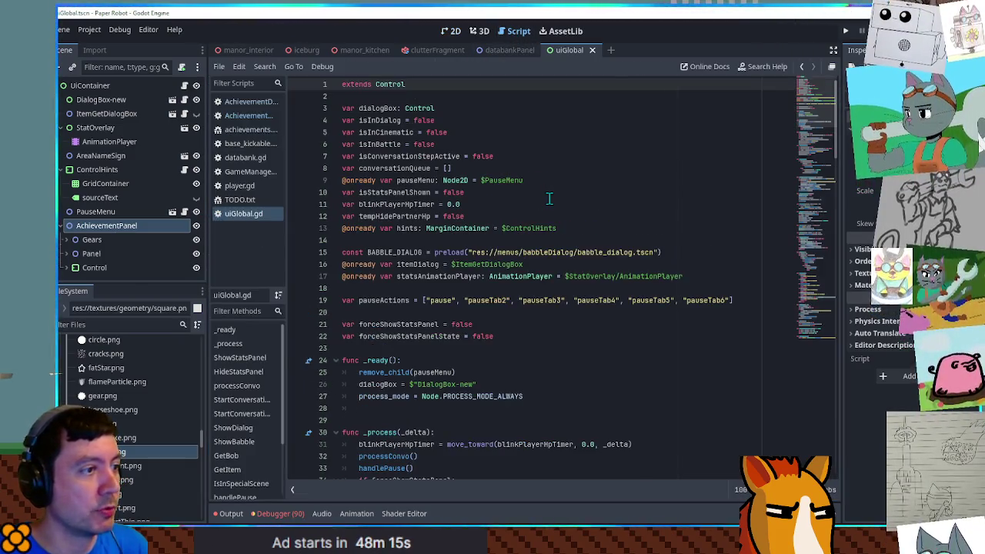
pyautogui.moveTo(104, 225)
pyautogui.mouseDown()
pyautogui.moveTo(354, 261)
pyautogui.moveTo(370, 289)
pyautogui.mouseUp()
pyautogui.doubleClick(427, 288)
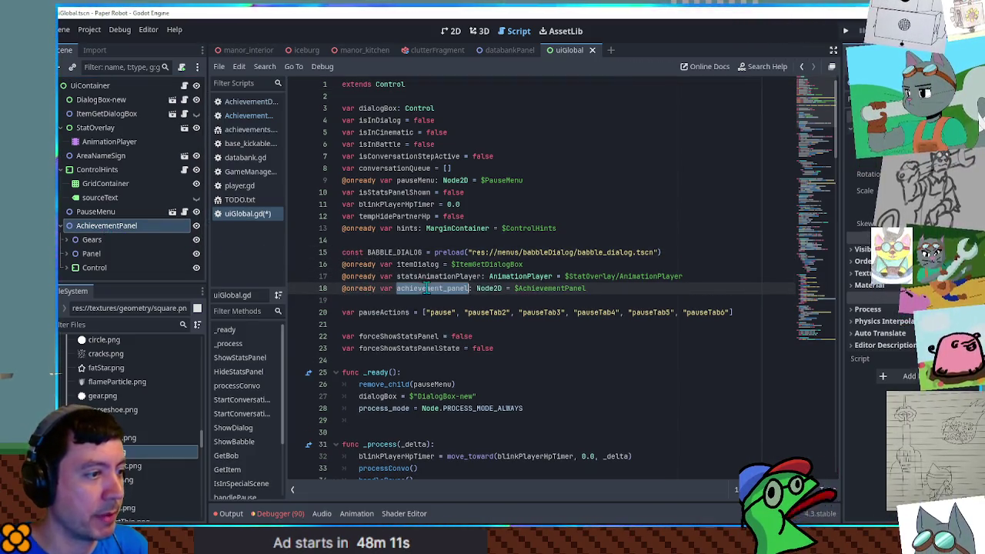
pyautogui.hotkey('ctrl', 's')
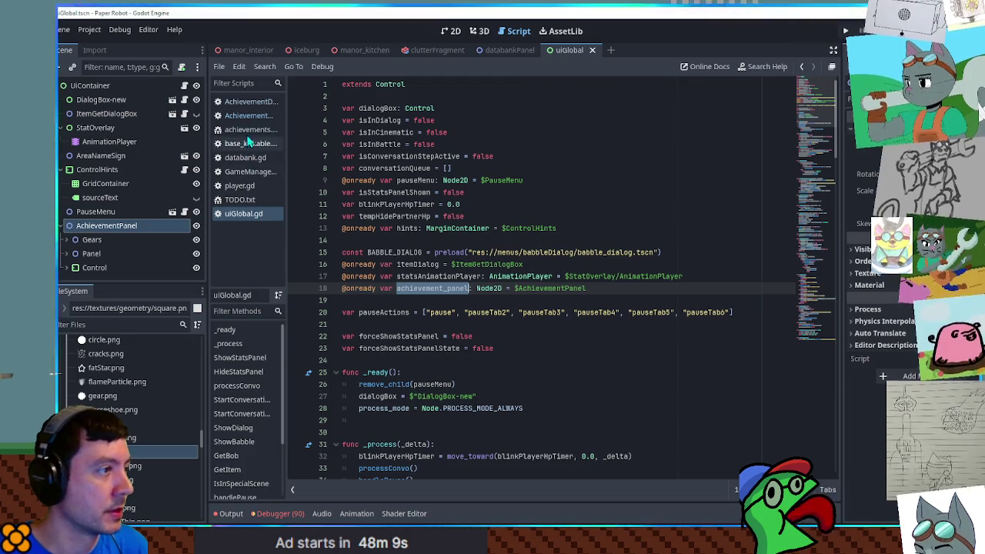
pyautogui.click(246, 116)
pyautogui.write('func Display')
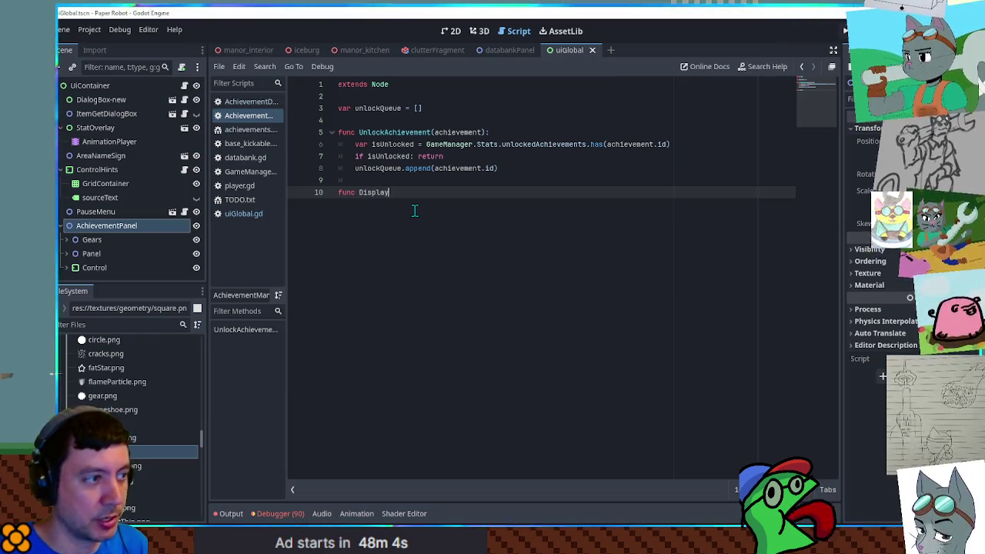
# Step: Write func DisplayAchievement(achievement): with a first body line referencing UiGlobal.achievement_panel
pyautogui.write('Achievement(achievement):')
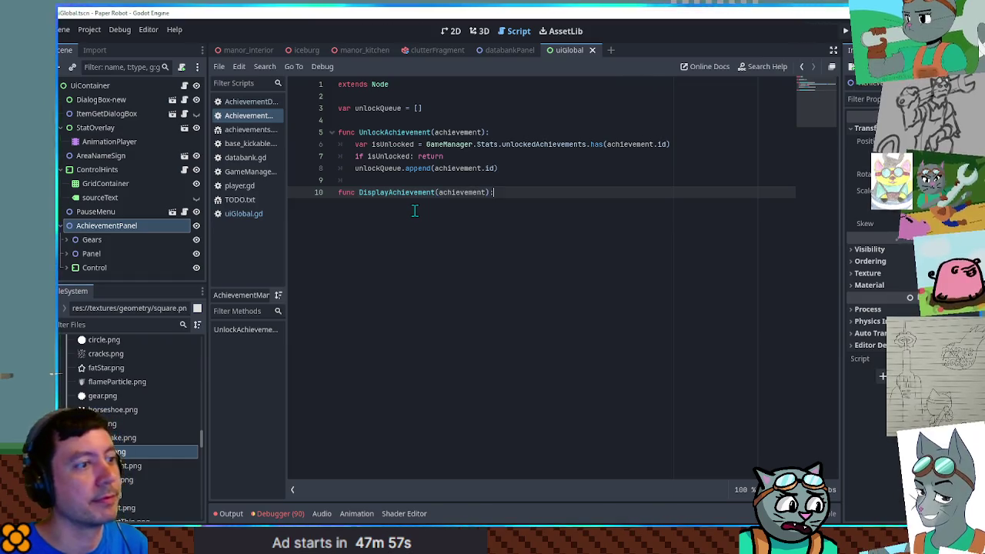
pyautogui.press('Return')
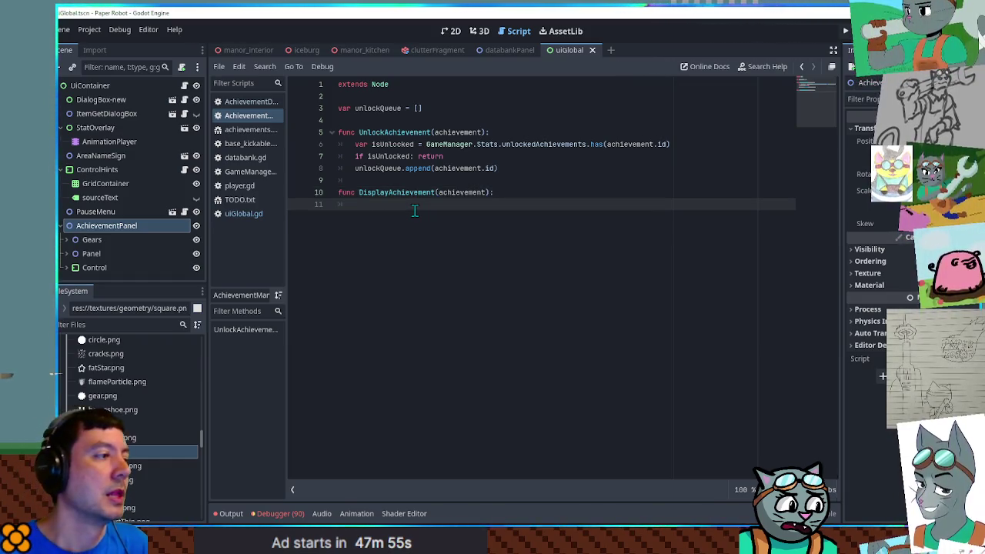
pyautogui.write('Global.achievement_panel')
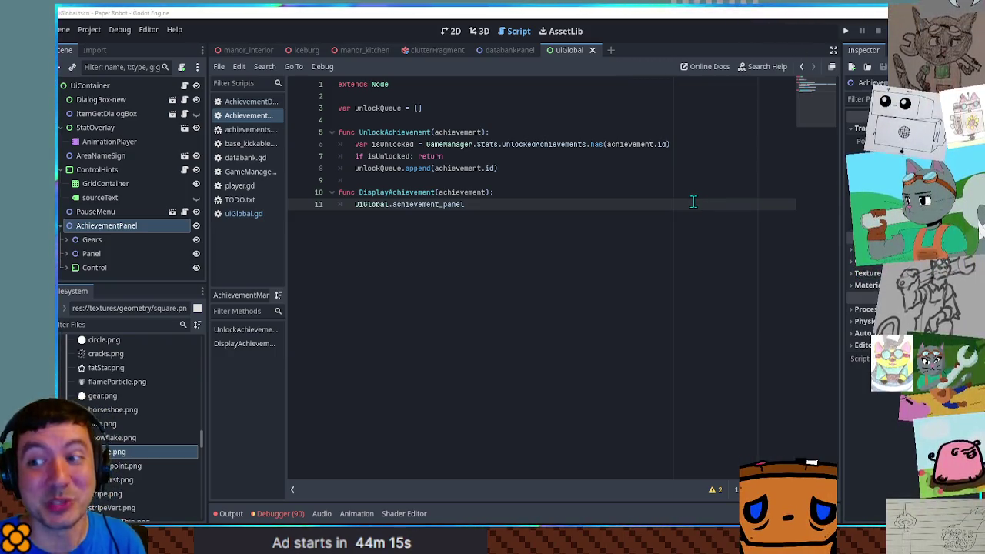
# Step: Start a new line after line 11 inside DisplayAchievement
pyautogui.click(508, 209)
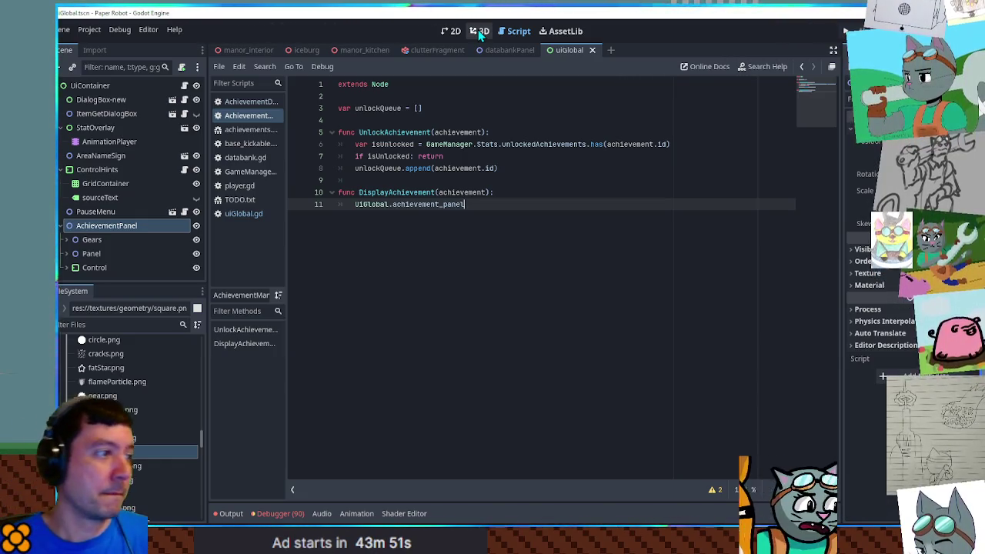
pyautogui.click(441, 109)
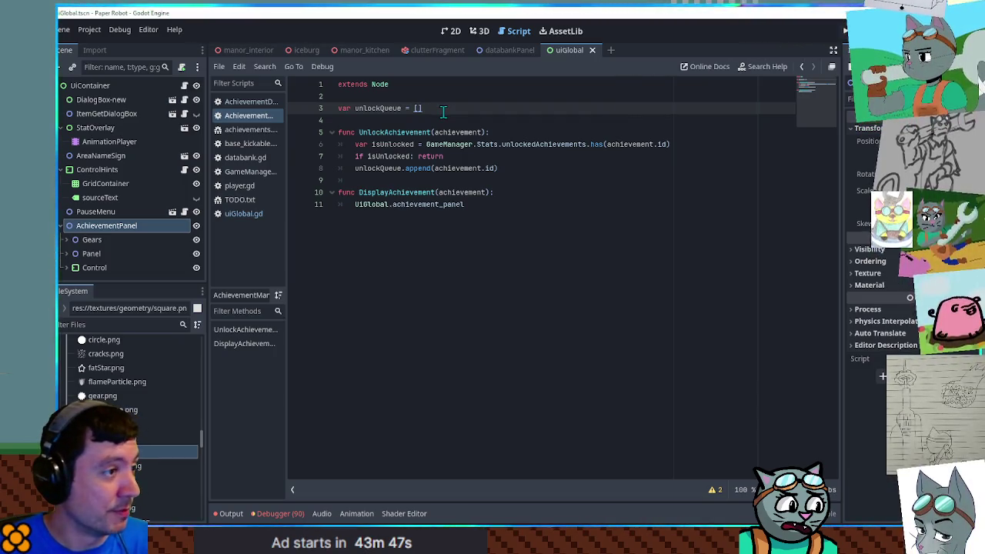
pyautogui.click(475, 204)
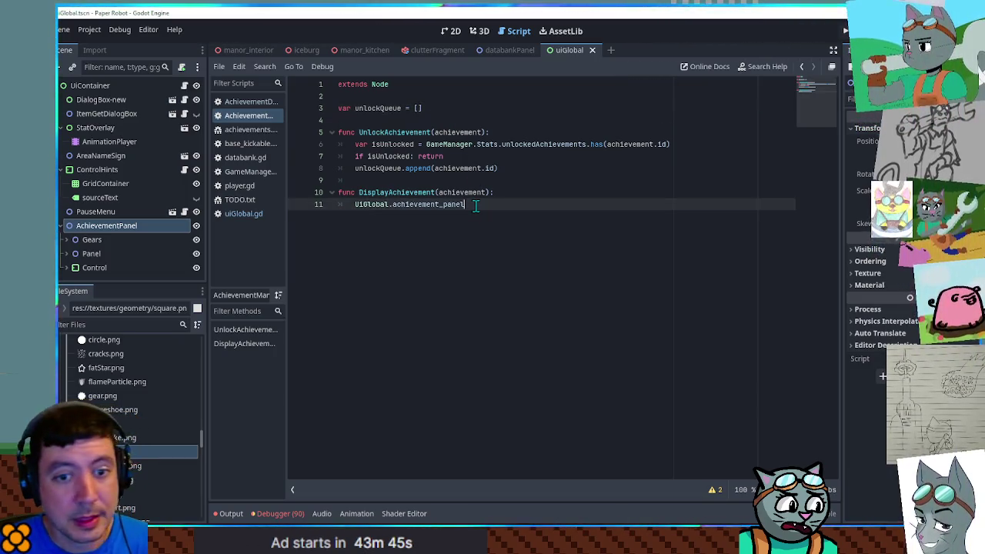
pyautogui.press('Return')
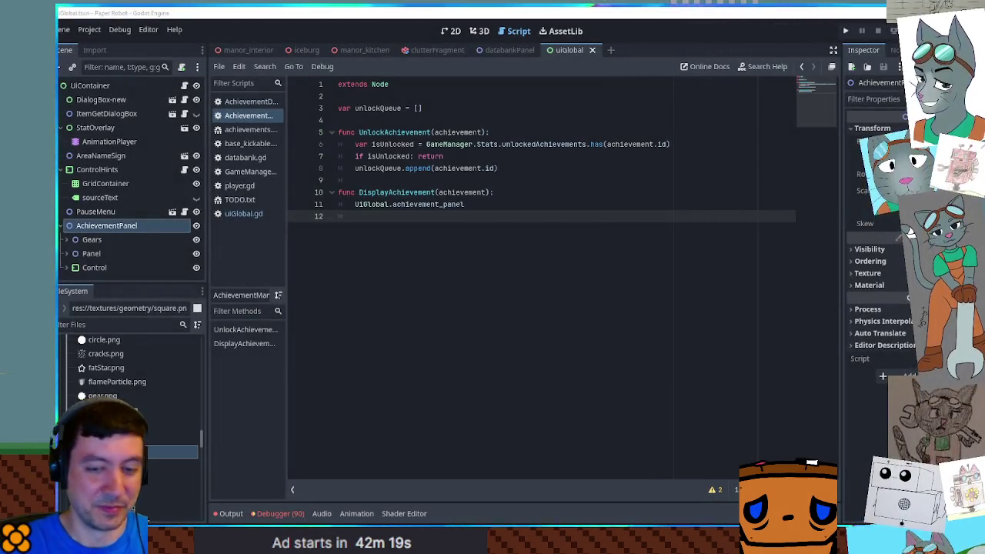
# Step: View the pasted hamster-cage meme in Paint, then close Paint choosing Don't Save
pyautogui.hotkey('ctrl', 'v')
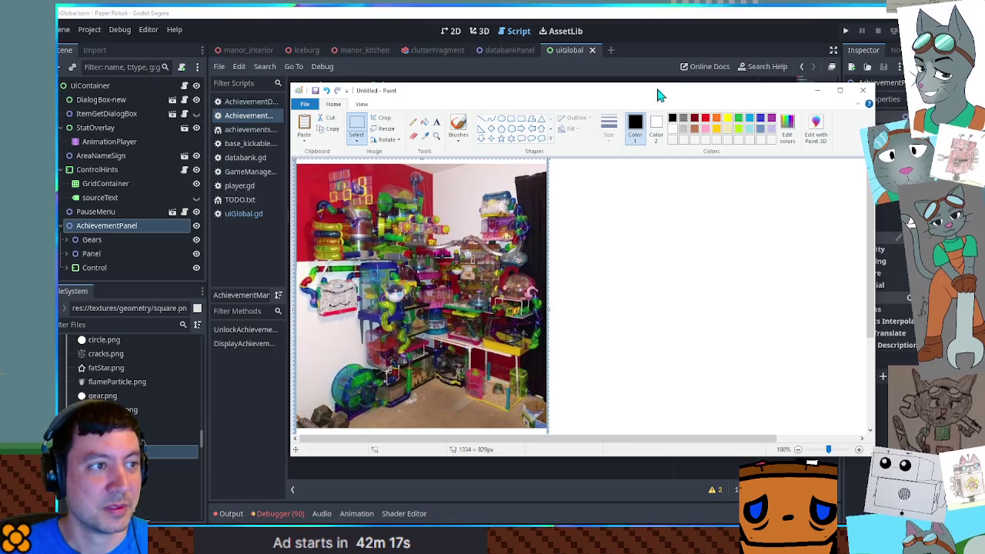
pyautogui.press('super+Up')
pyautogui.press('super+Down')
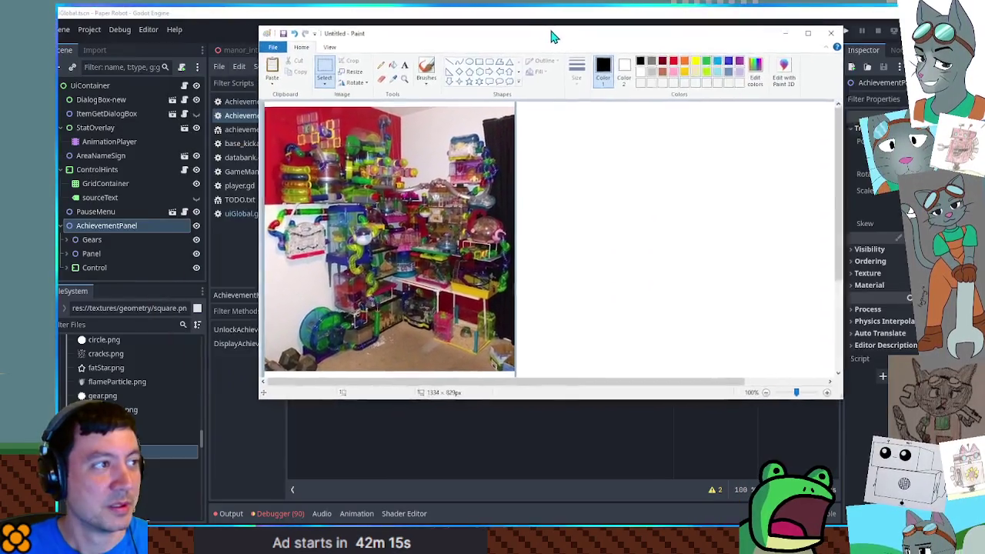
pyautogui.moveTo(589, 411); pyautogui.dragTo(607, 461)
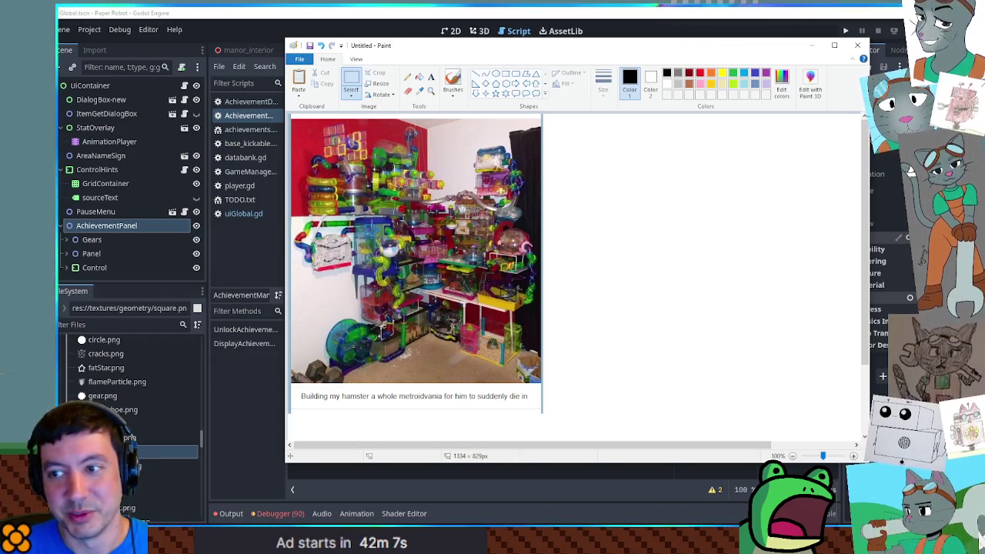
pyautogui.keyDown('ctrl'); pyautogui.scroll(1, 602, 225); pyautogui.keyUp('ctrl')
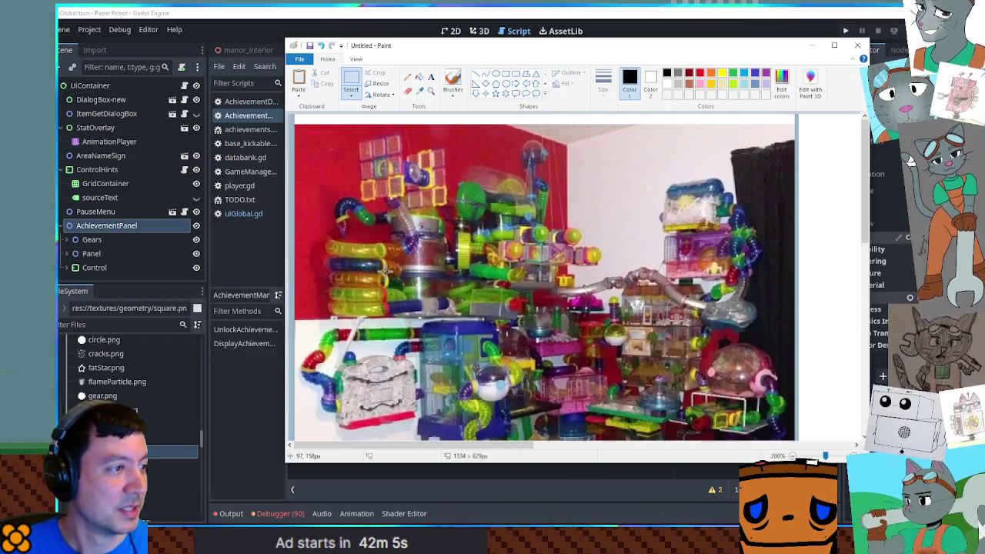
pyautogui.scroll(-3, 797, 259)
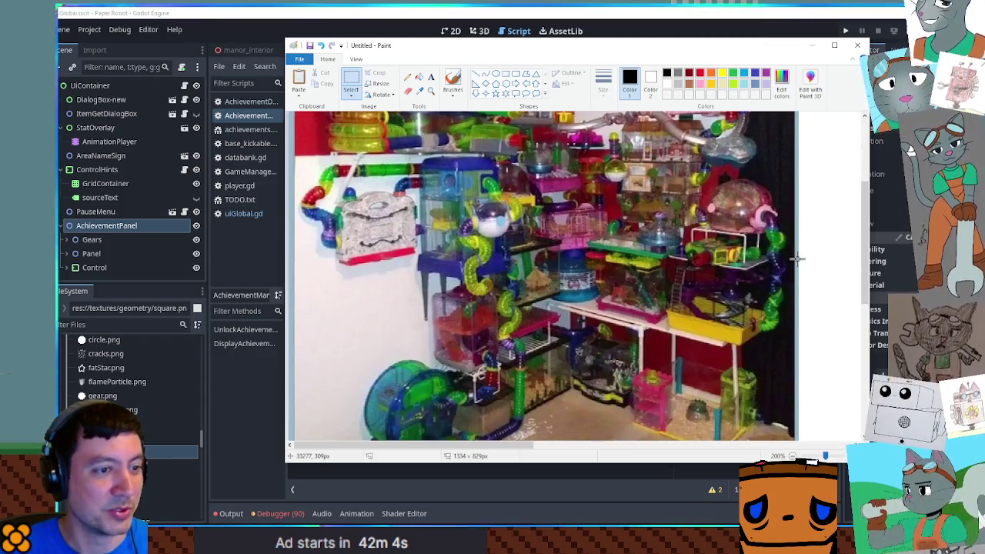
pyautogui.scroll(-2, 797, 259)
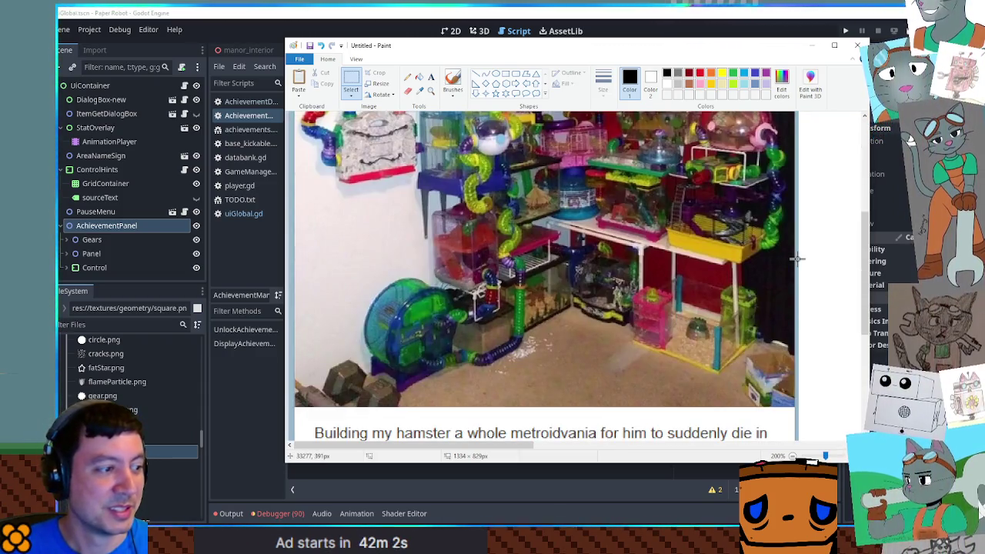
pyautogui.moveTo(864, 243); pyautogui.dragTo(867, 246)
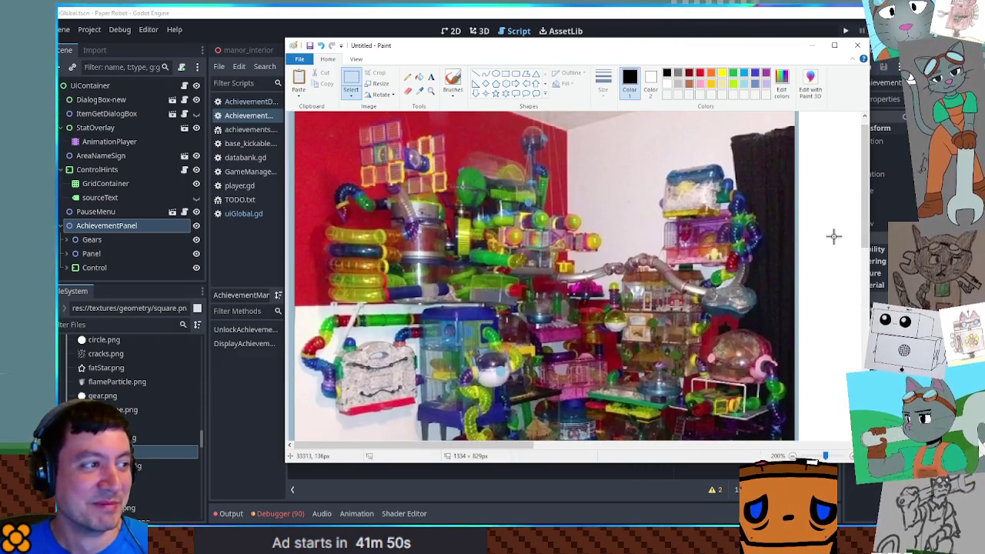
pyautogui.scroll(-4, 833, 236)
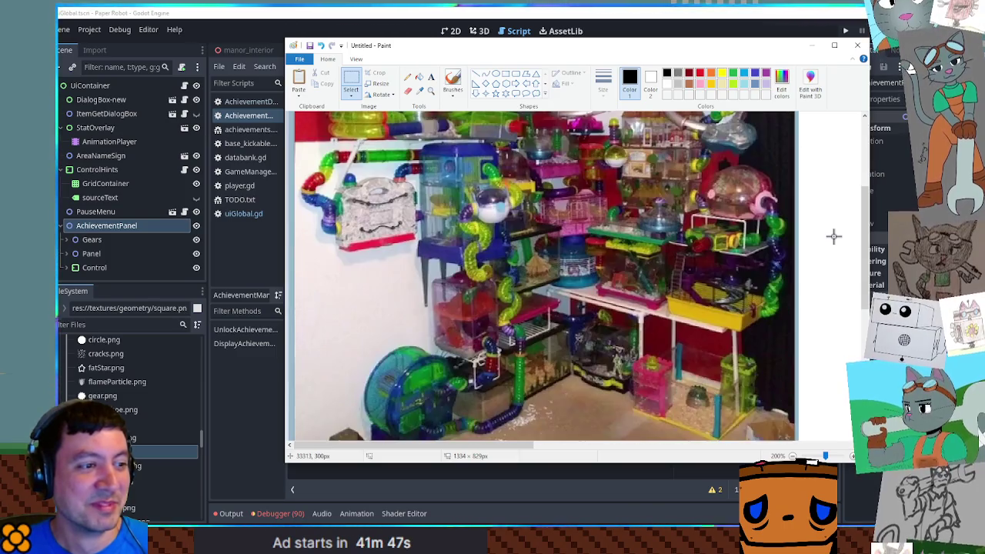
pyautogui.click(857, 45)
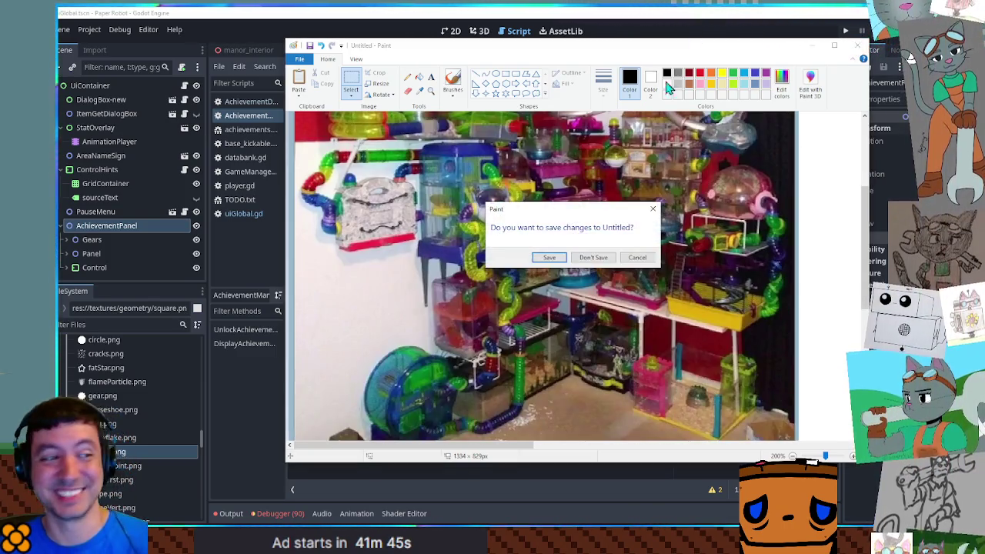
pyautogui.click(592, 261)
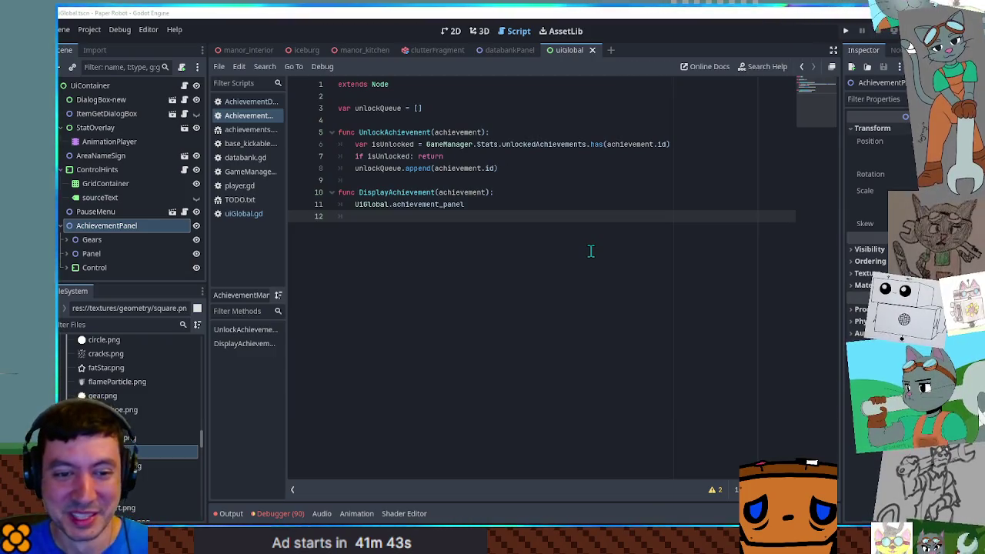
# Step: Drag the Control/Label node from the Scene tree onto the end of line 11
pyautogui.click(462, 204)
pyautogui.click(491, 213)
pyautogui.click(462, 109)
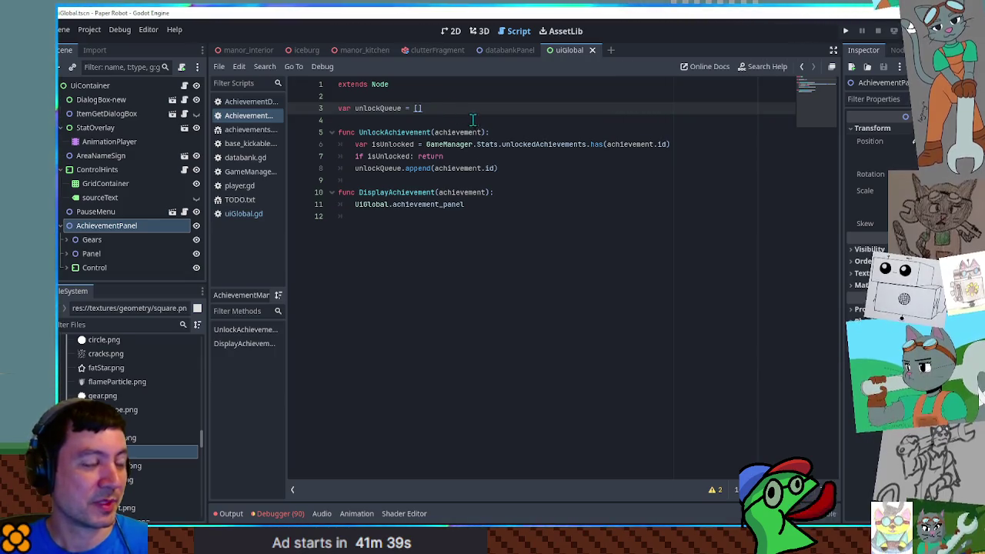
pyautogui.click(476, 206)
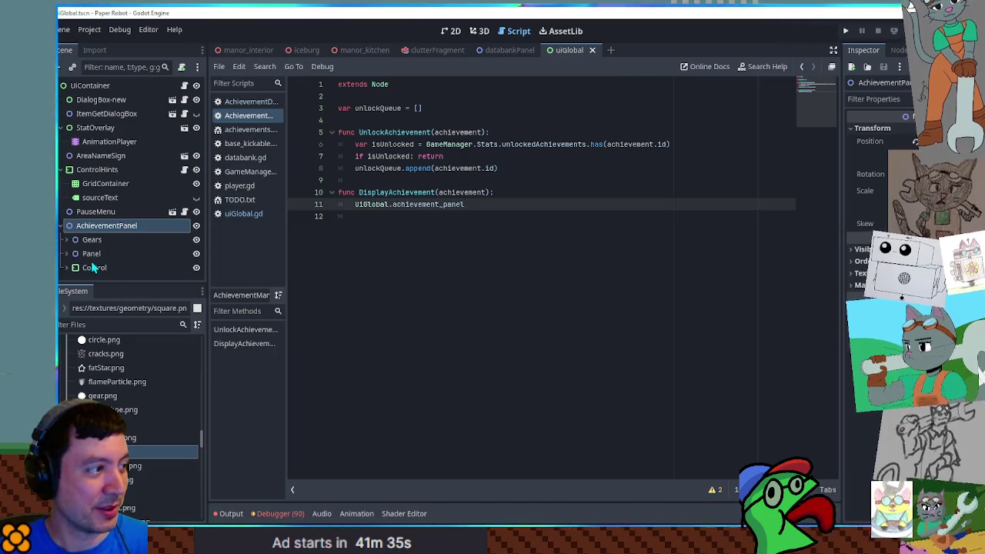
pyautogui.click(67, 267)
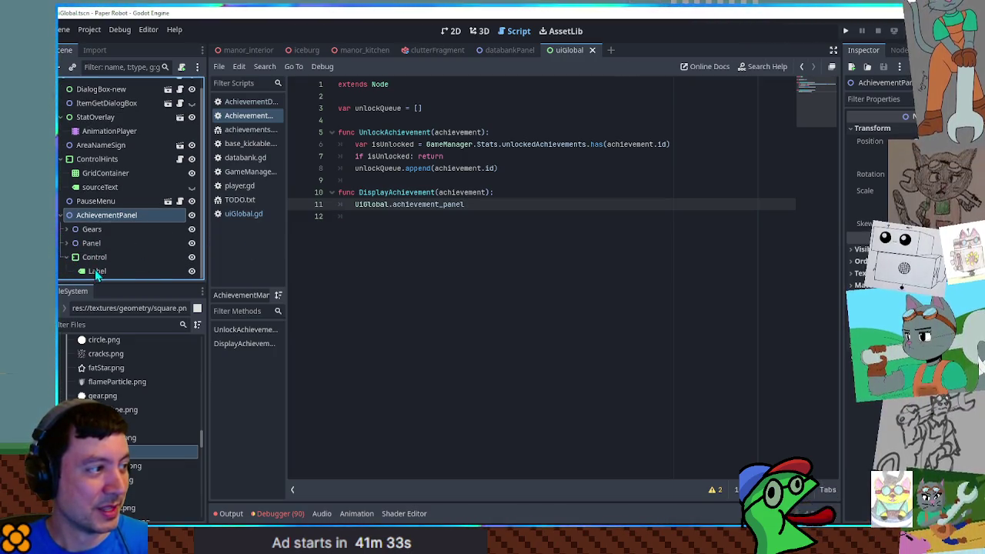
pyautogui.click(96, 270)
pyautogui.moveTo(263, 257); pyautogui.dragTo(500, 214)
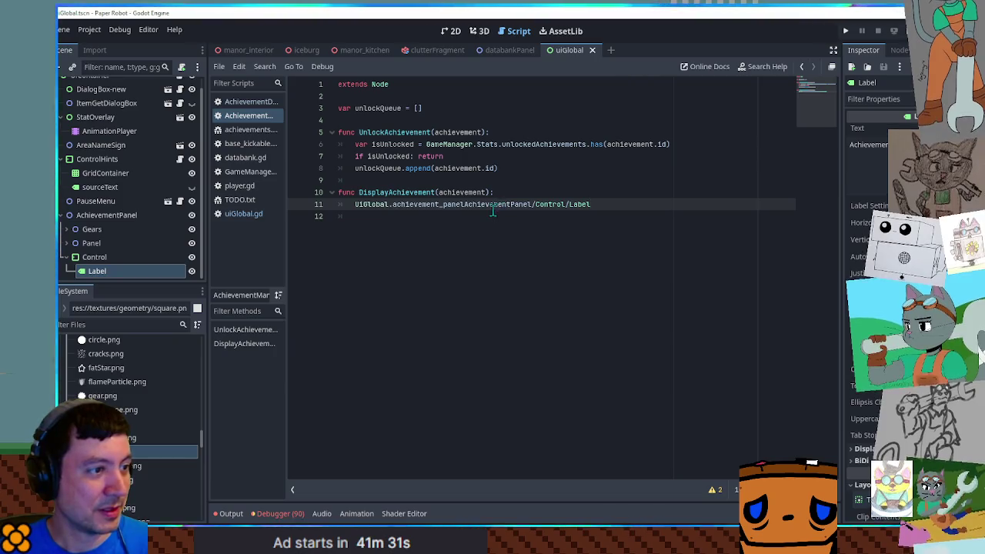
# Step: Rewrite line 11 as achievement_panel.get_node("Control/Label") and prefix it with var label =
pyautogui.doubleClick(486, 206)
pyautogui.click(489, 204)
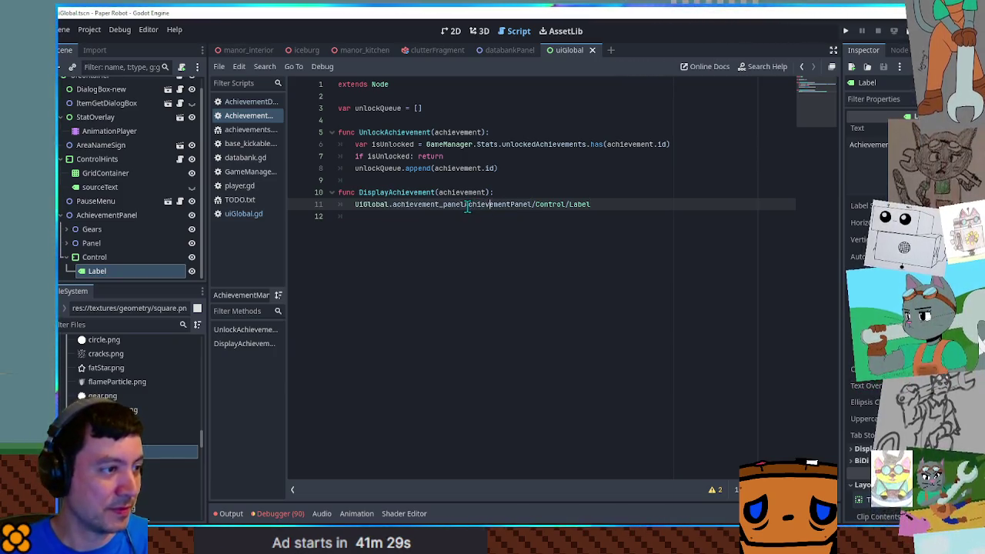
pyautogui.moveTo(463, 204); pyautogui.dragTo(532, 205)
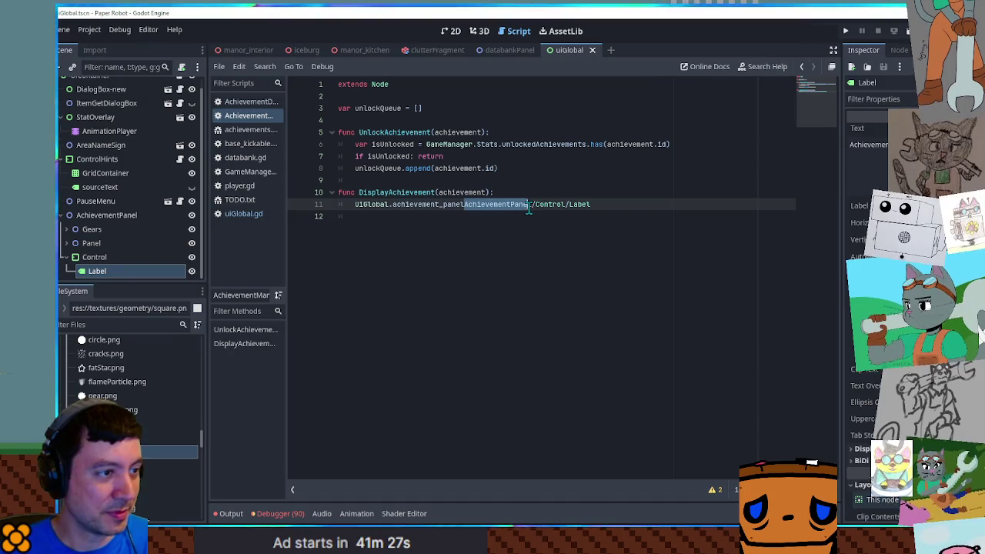
pyautogui.write('.get_nod')
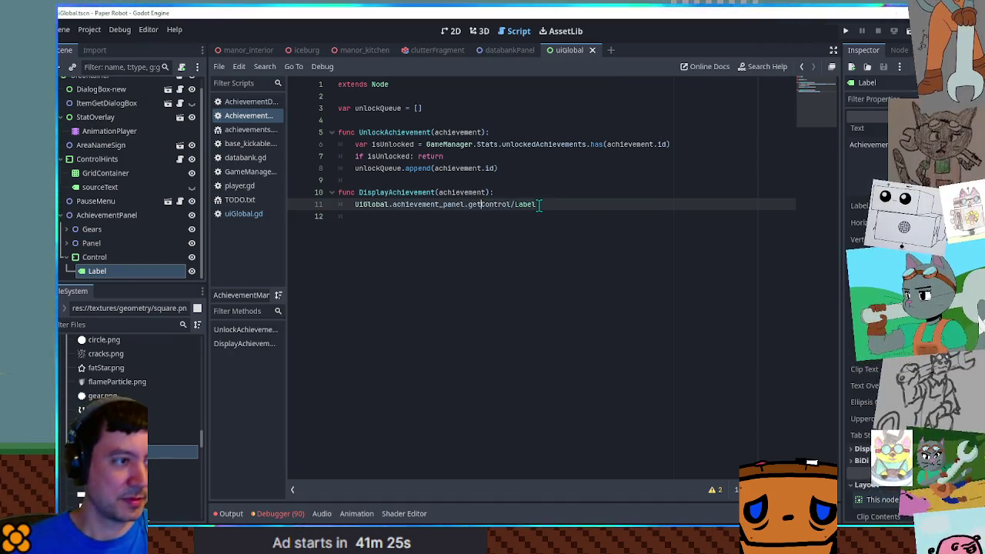
pyautogui.write('e("')
pyautogui.press('End')
pyautogui.write('")')
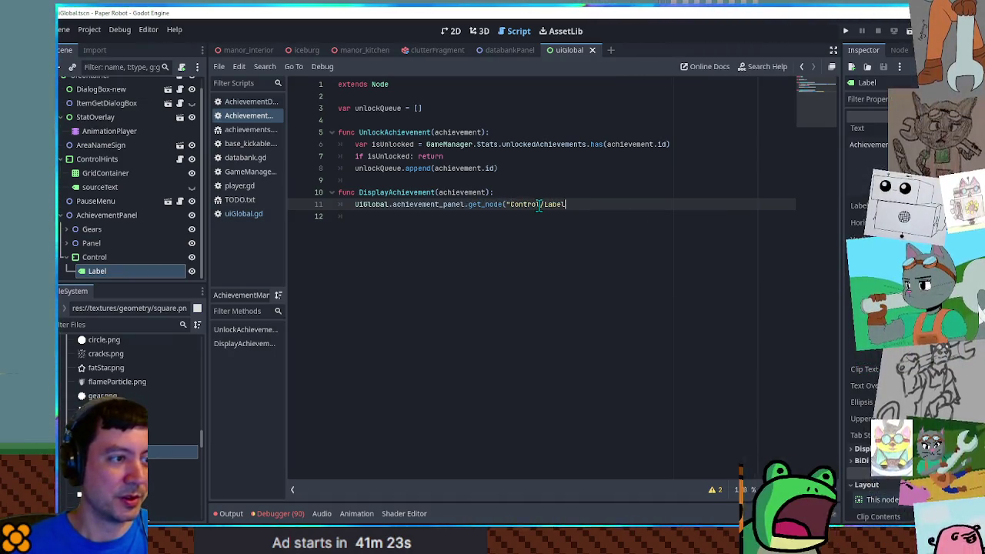
pyautogui.write('.te')
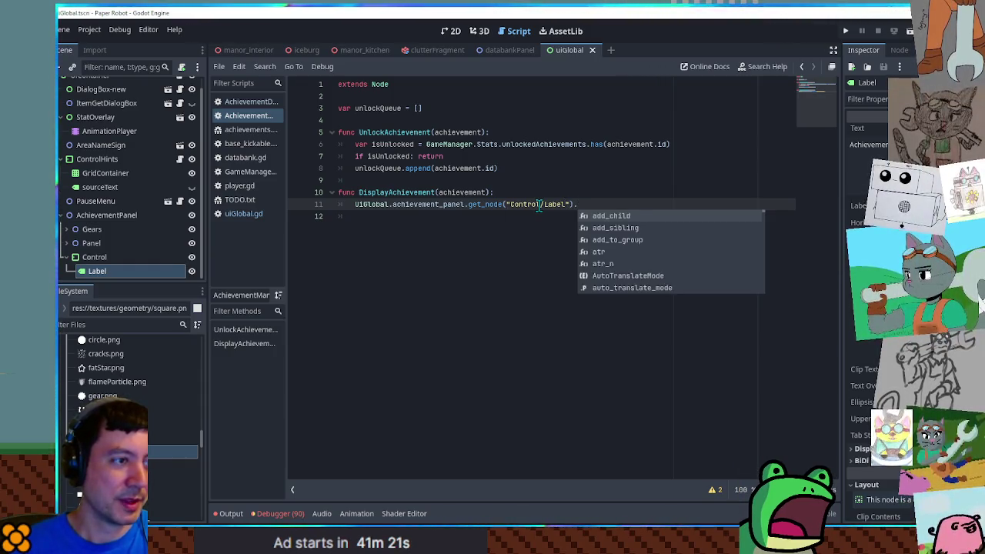
pyautogui.press('BackSpace')
pyautogui.press('BackSpace')
pyautogui.press('BackSpace')
pyautogui.press('Home')
pyautogui.write('var label ')
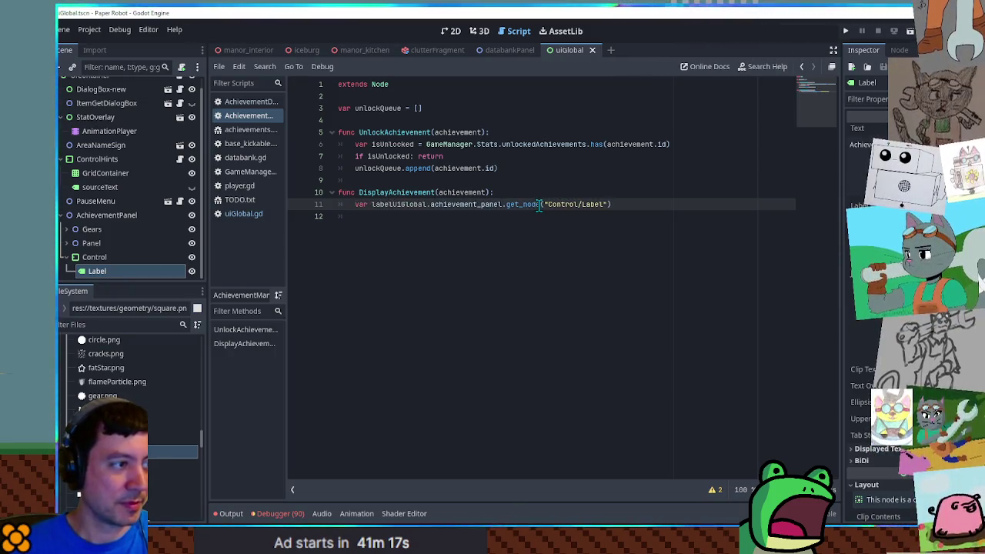
pyautogui.write(' =')
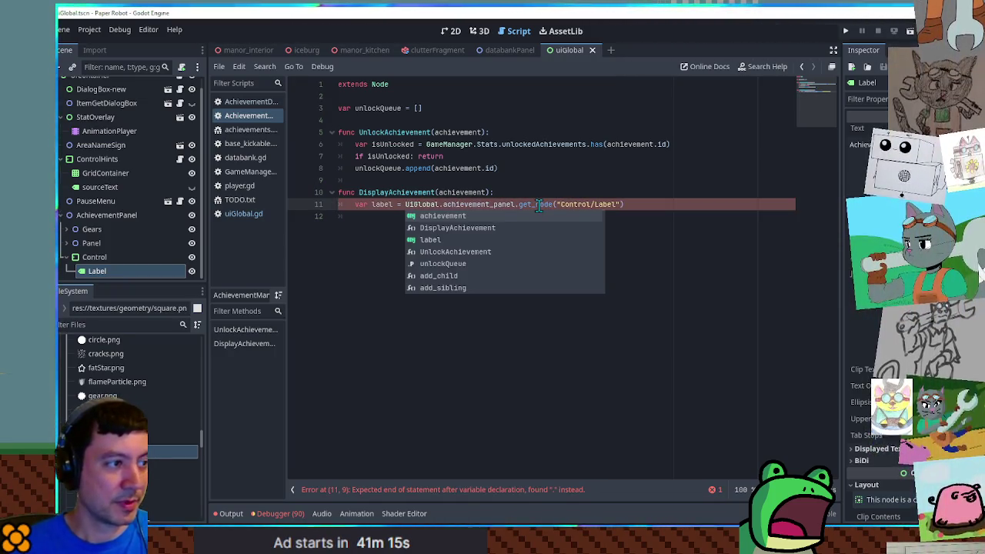
# Step: Add a displayLabel: Label variable and an empty _ready function below unlockQueue
pyautogui.click(517, 110)
pyautogui.press('Return')
pyautogui.press('Return')
pyautogui.write('func _ready():')
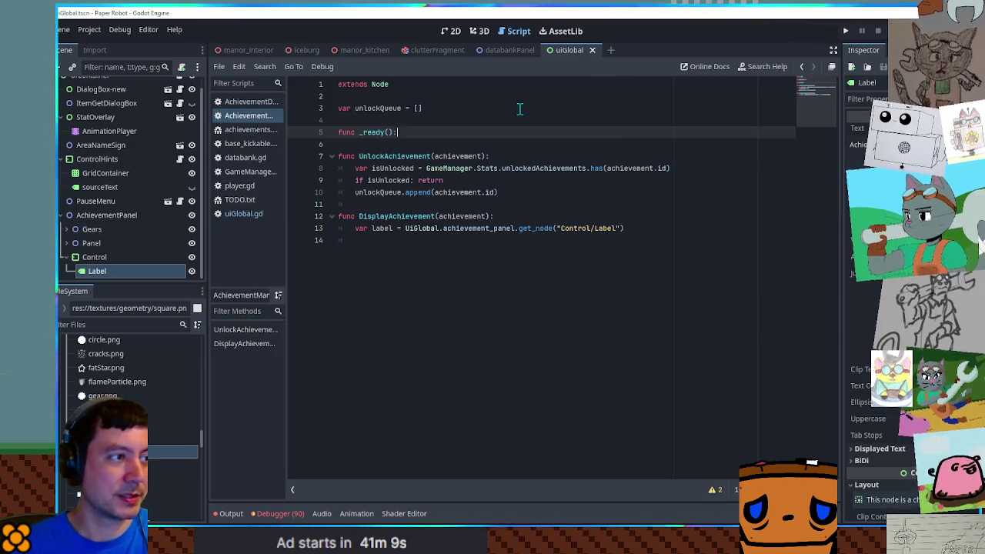
pyautogui.press('Return')
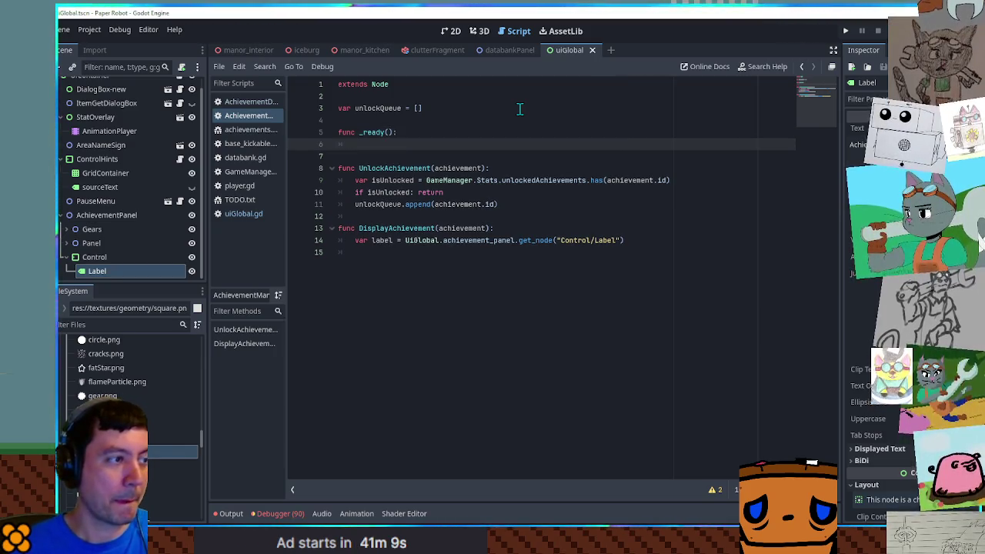
pyautogui.write('pass')
pyautogui.click(519, 109)
pyautogui.press('Return')
pyautogui.write('var displayLabel: Label')
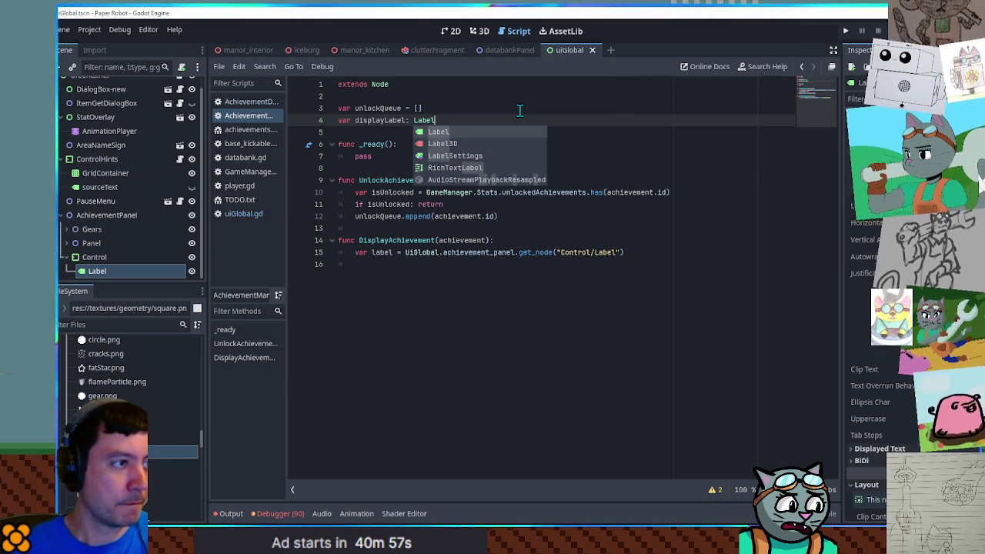
pyautogui.press('Escape')
# Step: Make _ready assign displayLabel the get_node("Control/Label") expression moved from line 15
pyautogui.doubleClick(379, 120)
pyautogui.hotkey('ctrl', 'c')
pyautogui.doubleClick(363, 157)
pyautogui.hotkey('ctrl', 'v')
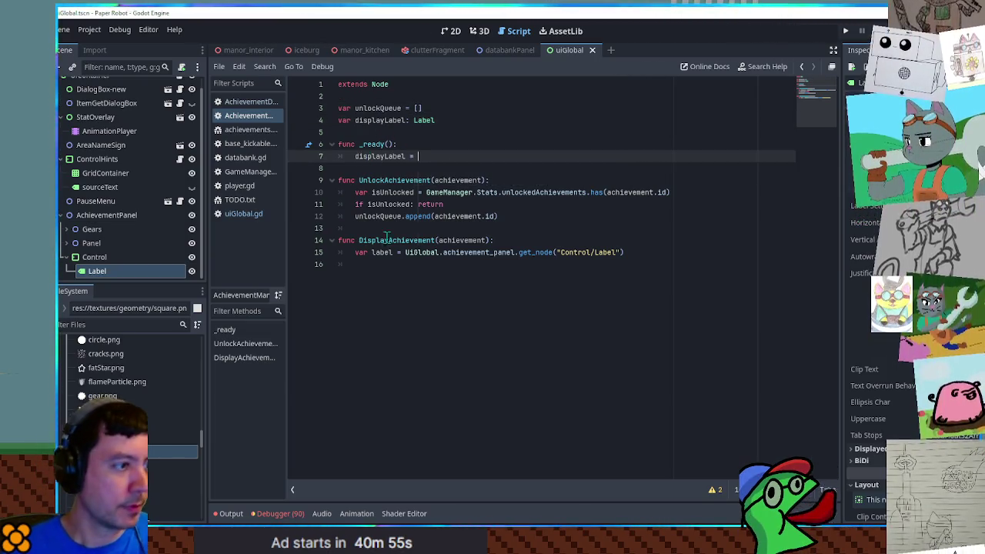
pyautogui.click(405, 252)
pyautogui.keyDown('shift'); pyautogui.click(628, 251); pyautogui.keyUp('shift')
pyautogui.hotkey('ctrl', 'x')
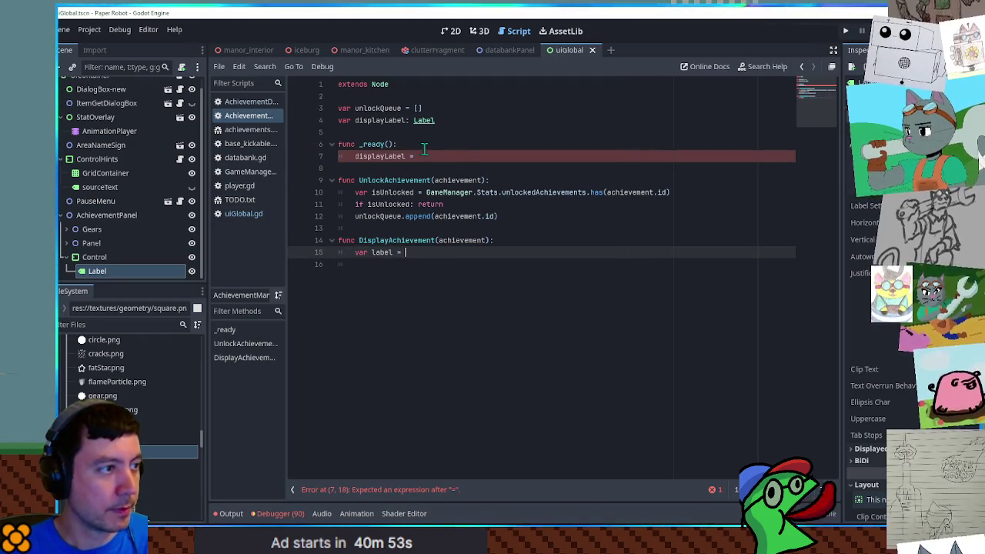
pyautogui.click(420, 156)
pyautogui.hotkey('ctrl', 'v')
# Step: Change DisplayAchievement's line to displayLabel.text = achievement.name
pyautogui.doubleClick(379, 156)
pyautogui.hotkey('ctrl', 'c')
pyautogui.moveTo(357, 252); pyautogui.dragTo(422, 253)
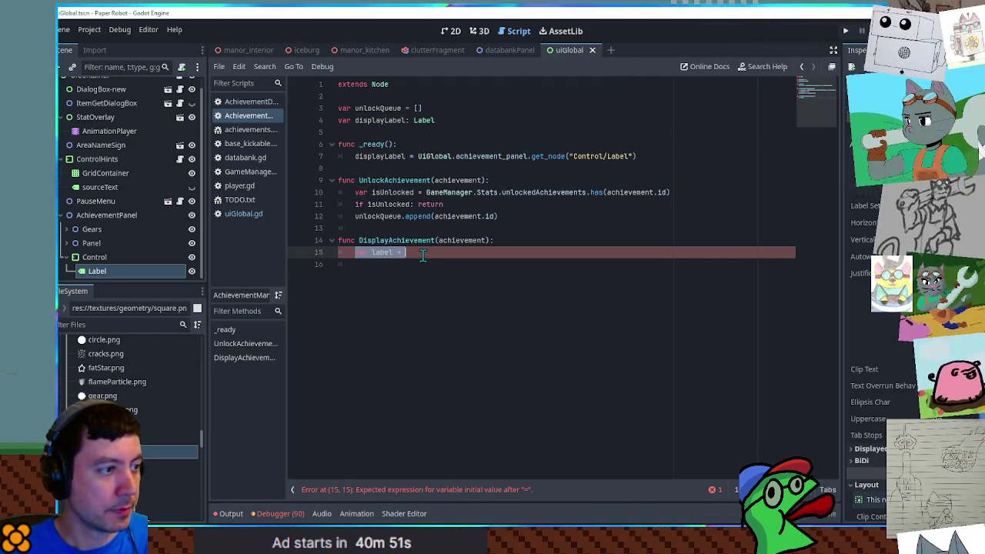
pyautogui.hotkey('ctrl', 'v')
pyautogui.write('= achievement.n')
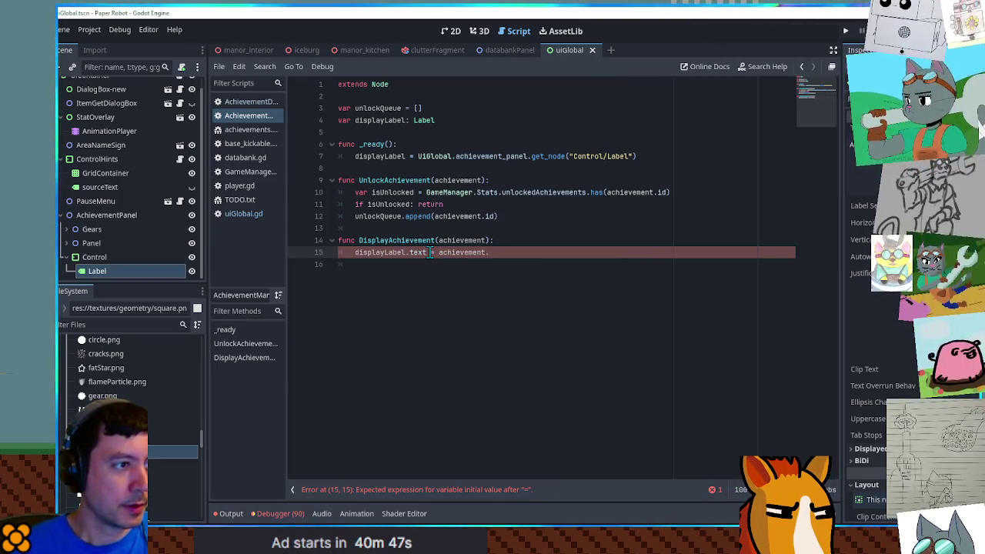
pyautogui.write('ame')
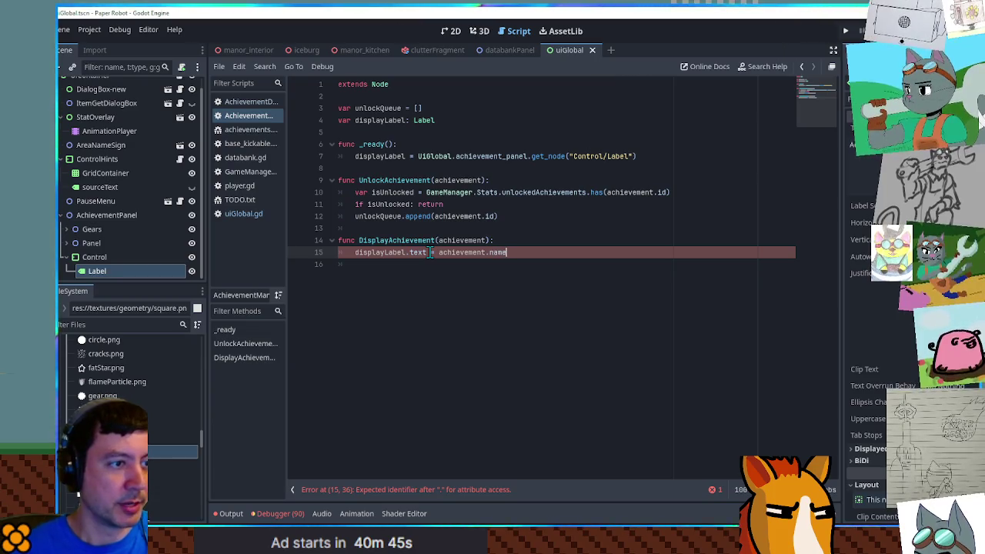
# Step: Append the whole achievement to unlockQueue instead of achievement.id
pyautogui.doubleClick(393, 192)
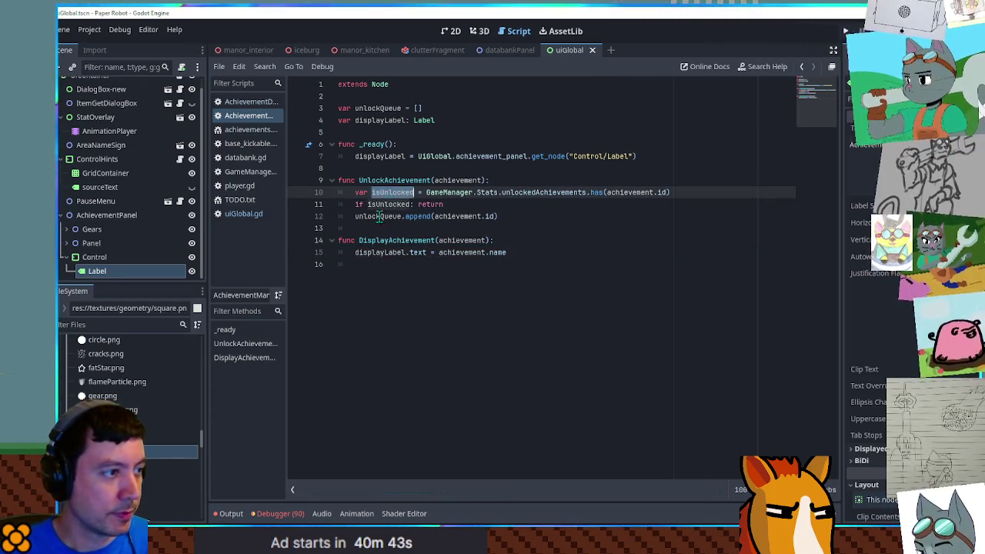
pyautogui.doubleClick(457, 216)
pyautogui.doubleClick(490, 217)
pyautogui.press('BackSpace')
pyautogui.press('BackSpace')
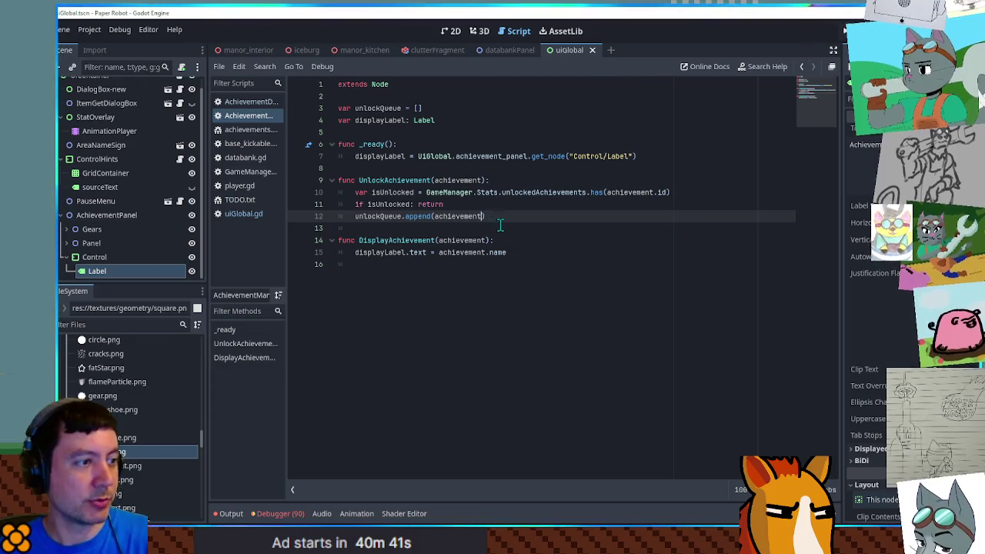
pyautogui.doubleClick(378, 109)
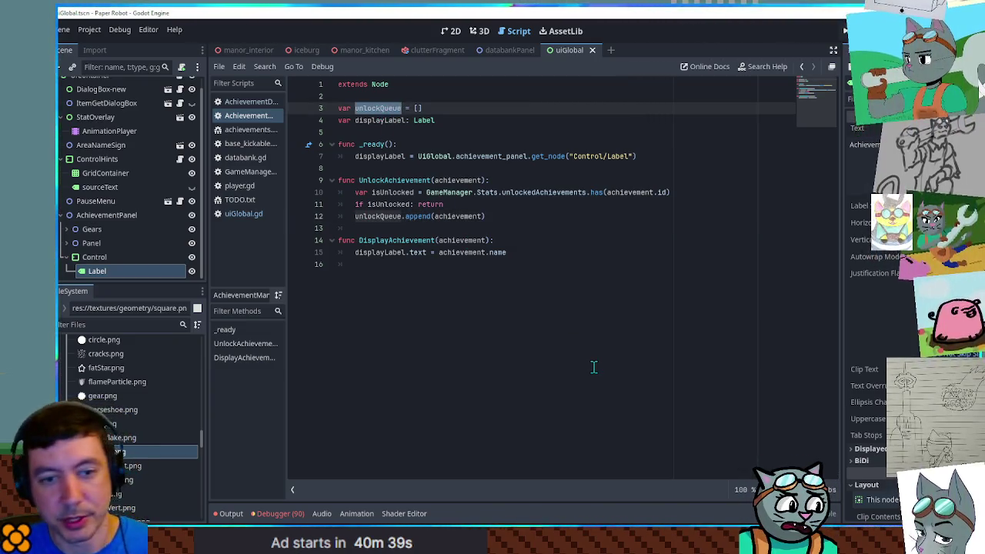